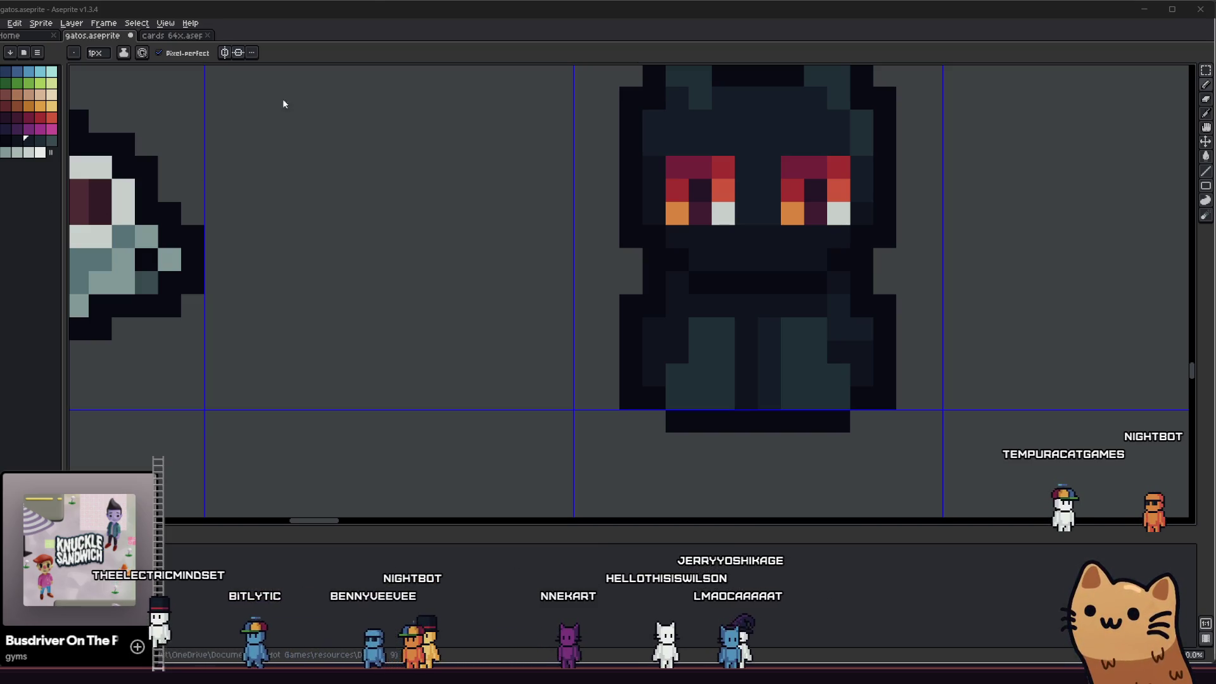
Switch from the Aseprite cat sprite to the browser showing the AKEY-47 wiki page
{"action": "key", "text": "alt+Tab"}
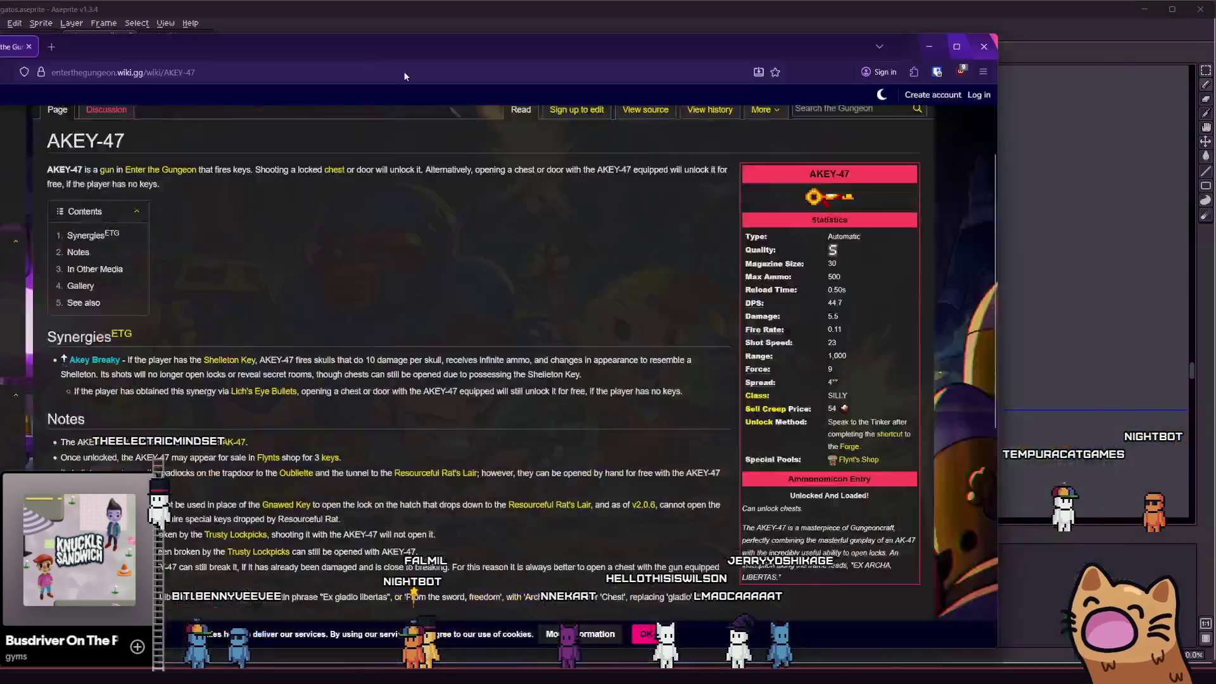
Maximize the AKEY-47 wiki page and scroll through its intro
{"action": "key", "text": "super+Up"}
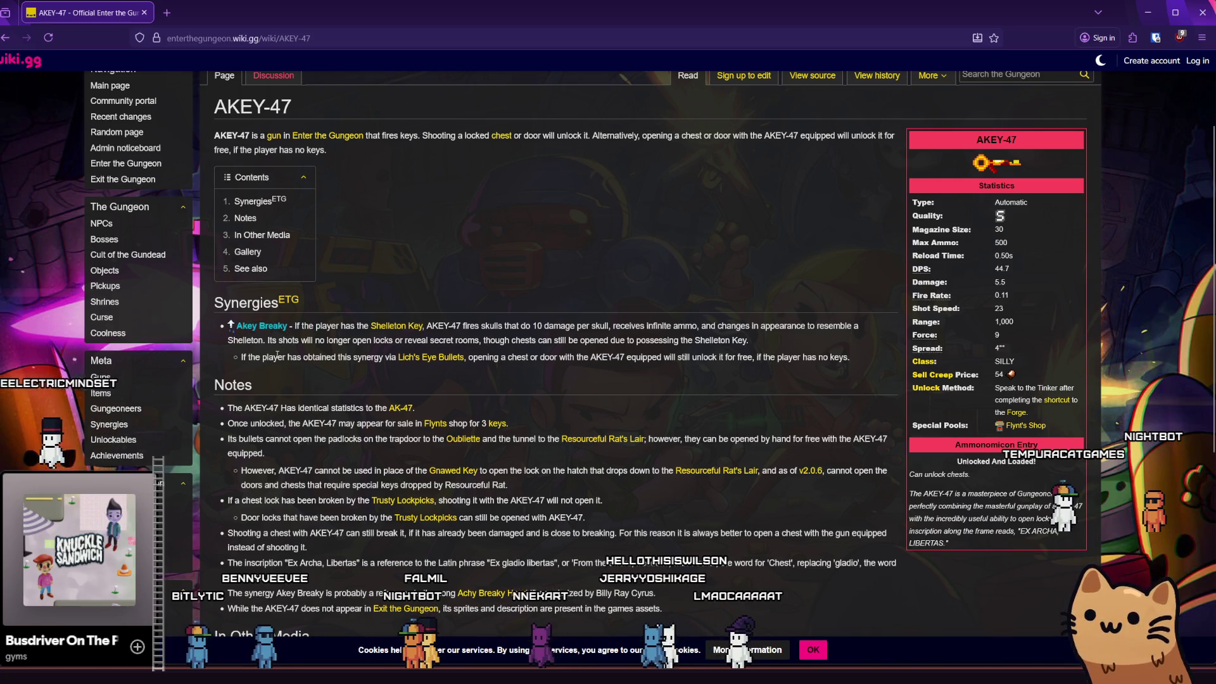
{"action": "scroll", "coordinate": [295, 365], "scroll_direction": "down", "scroll_amount": 2}
{"action": "scroll", "coordinate": [296, 365], "scroll_direction": "down", "scroll_amount": 5}
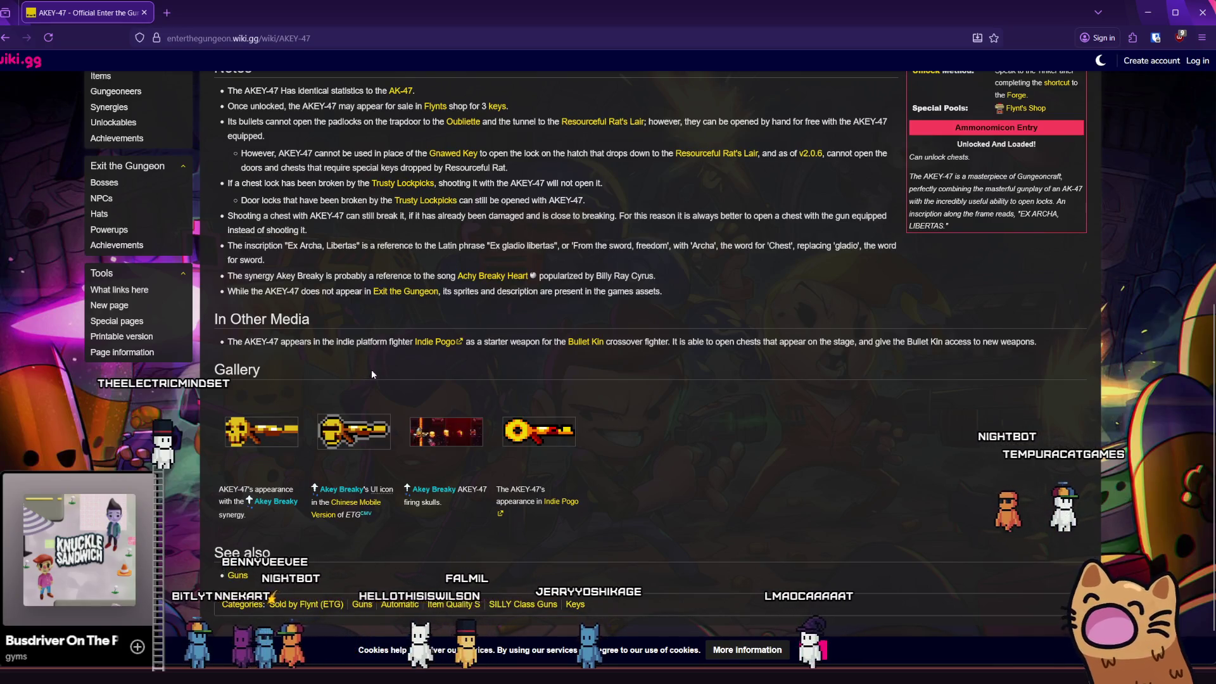
{"action": "scroll", "coordinate": [371, 374], "scroll_direction": "up", "scroll_amount": 2}
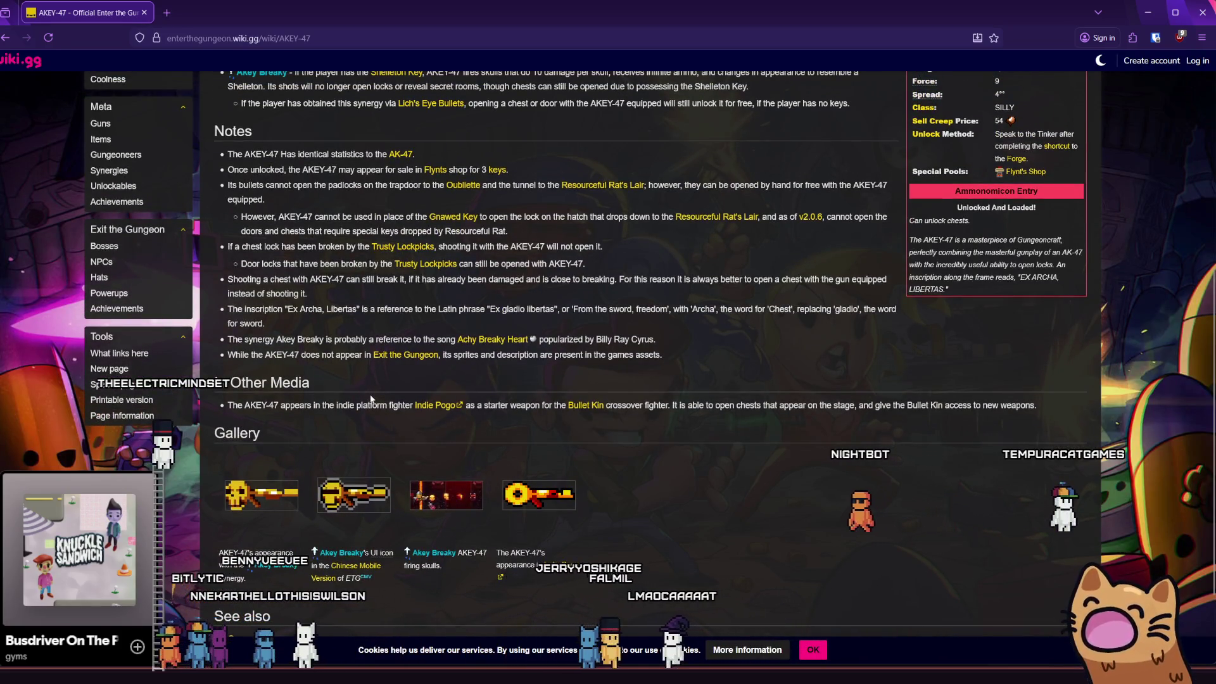
{"action": "scroll", "coordinate": [462, 320], "scroll_direction": "up", "scroll_amount": 2}
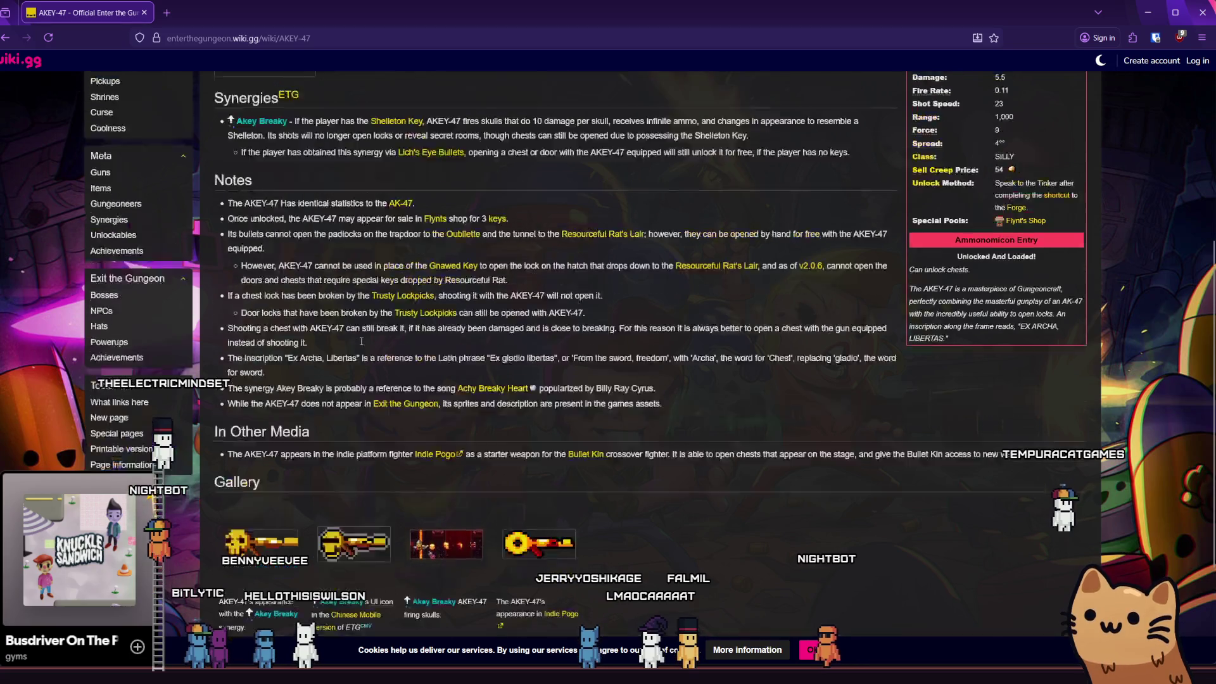
{"action": "scroll", "coordinate": [472, 315], "scroll_direction": "up", "scroll_amount": 2}
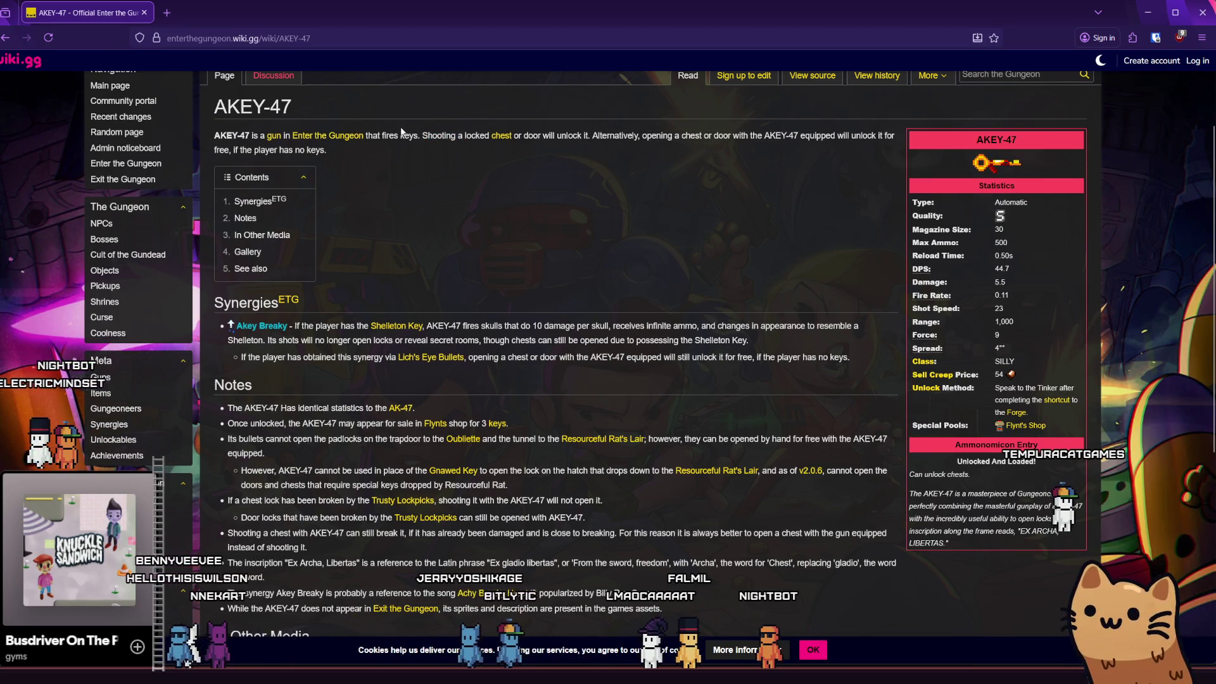
{"action": "left_click", "coordinate": [441, 135]}
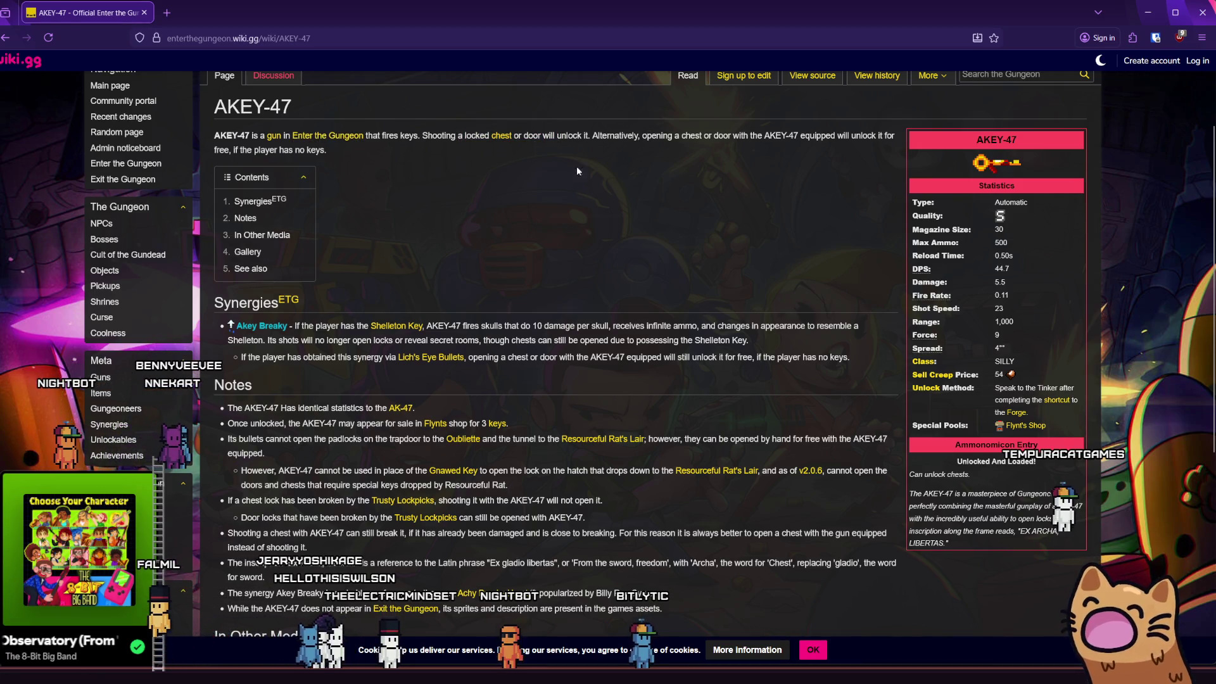
Scroll down through the rest of the article, then close Firefox to return to Aseprite
{"action": "scroll", "coordinate": [463, 247], "scroll_direction": "down", "scroll_amount": 2}
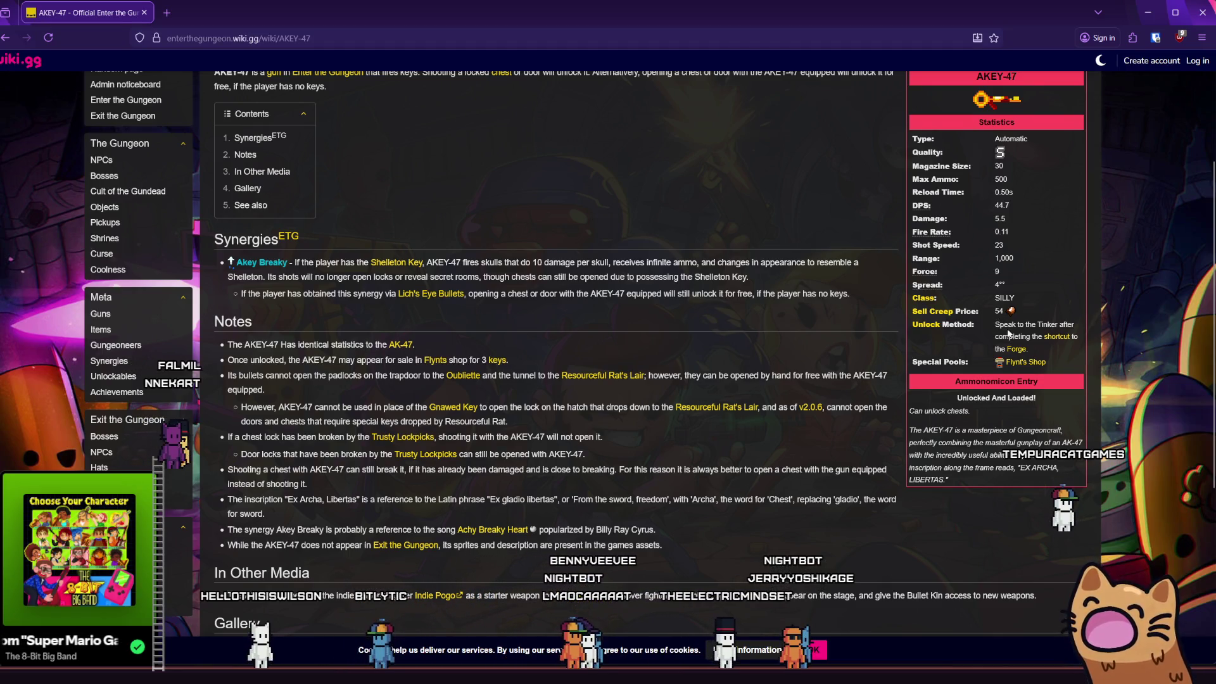
{"action": "scroll", "coordinate": [887, 326], "scroll_direction": "down", "scroll_amount": 5}
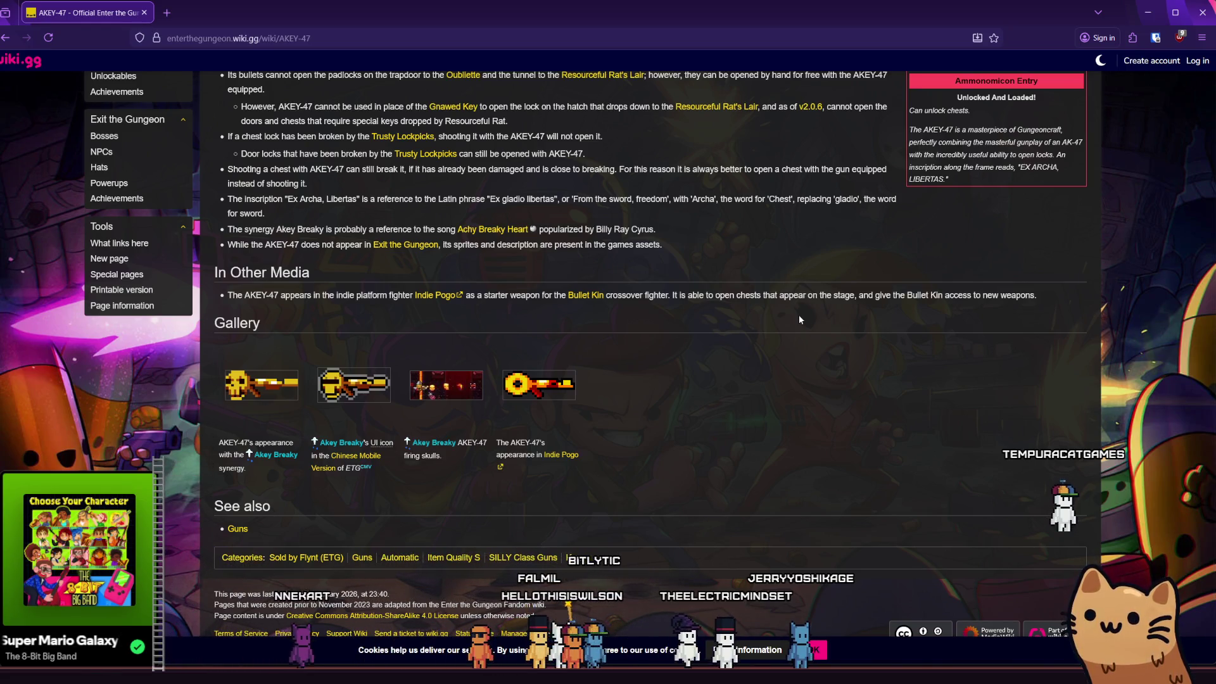
{"action": "left_click", "coordinate": [1213, 2]}
Zoom around the cat and pan to reveal the LT/RT/LB/RB button sprites
{"action": "scroll", "coordinate": [559, 352], "scroll_direction": "down", "scroll_amount": 3}
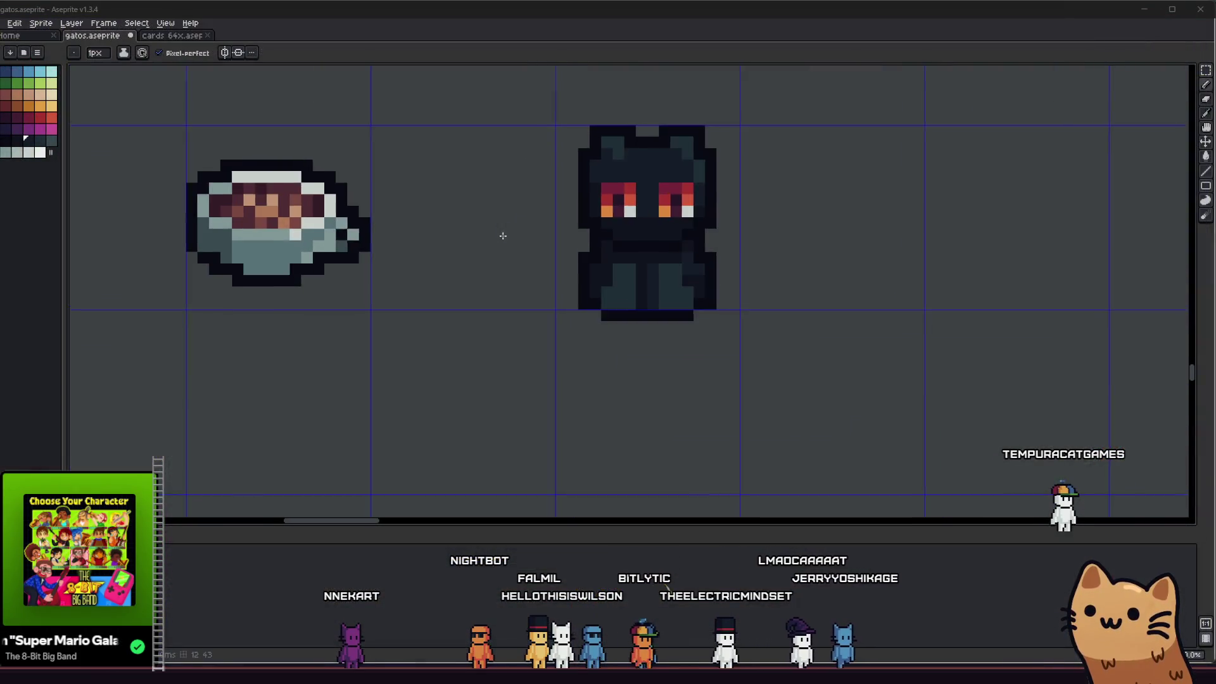
{"action": "scroll", "coordinate": [559, 352], "scroll_direction": "down", "scroll_amount": 1}
{"action": "scroll", "coordinate": [618, 355], "scroll_direction": "up", "scroll_amount": 4}
{"action": "key", "text": "i"}
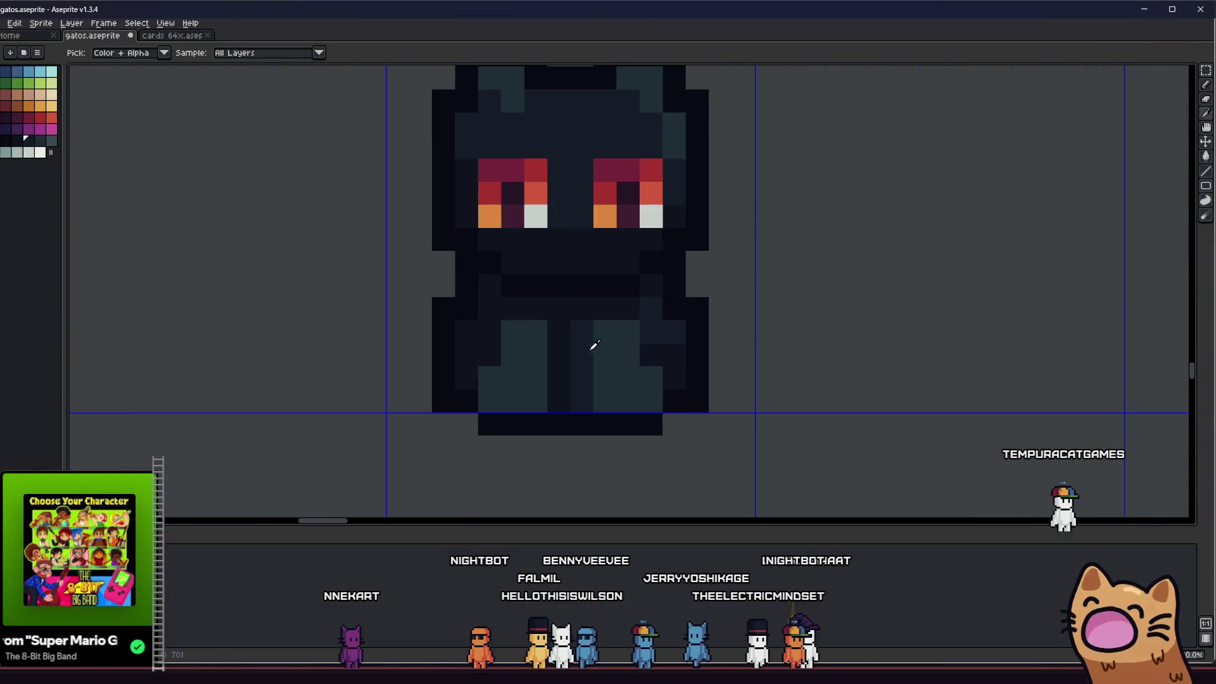
{"action": "key", "text": "b"}
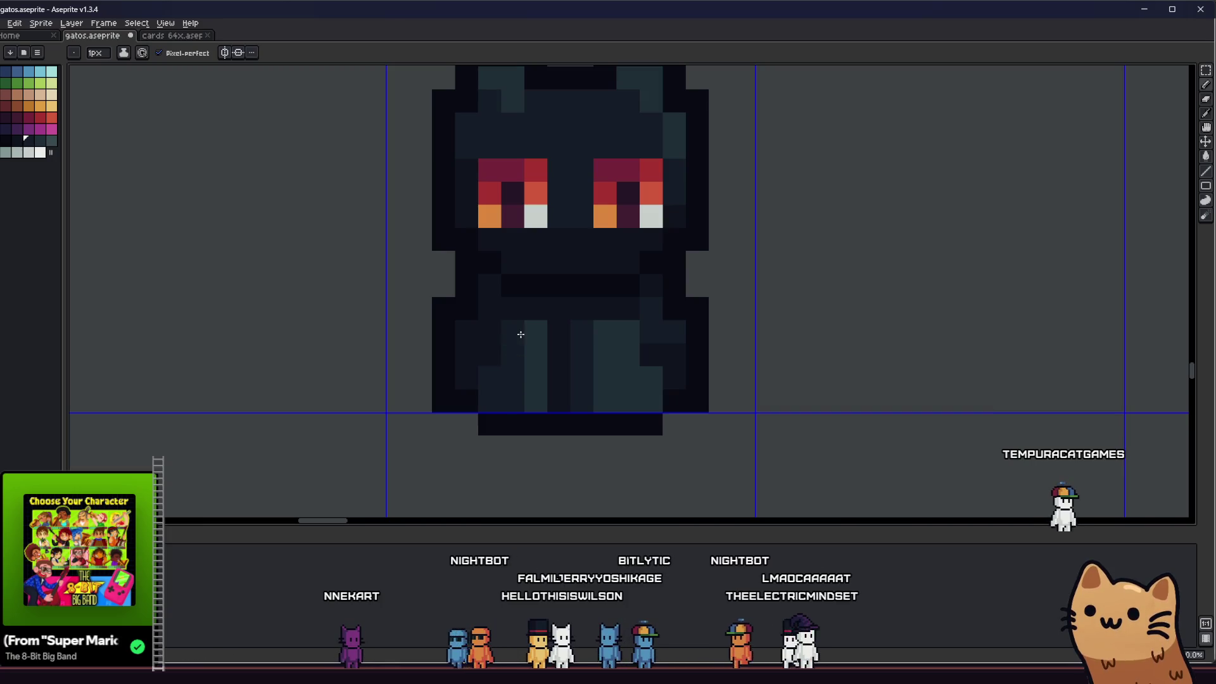
{"action": "scroll", "coordinate": [529, 392], "scroll_direction": "down", "scroll_amount": 5}
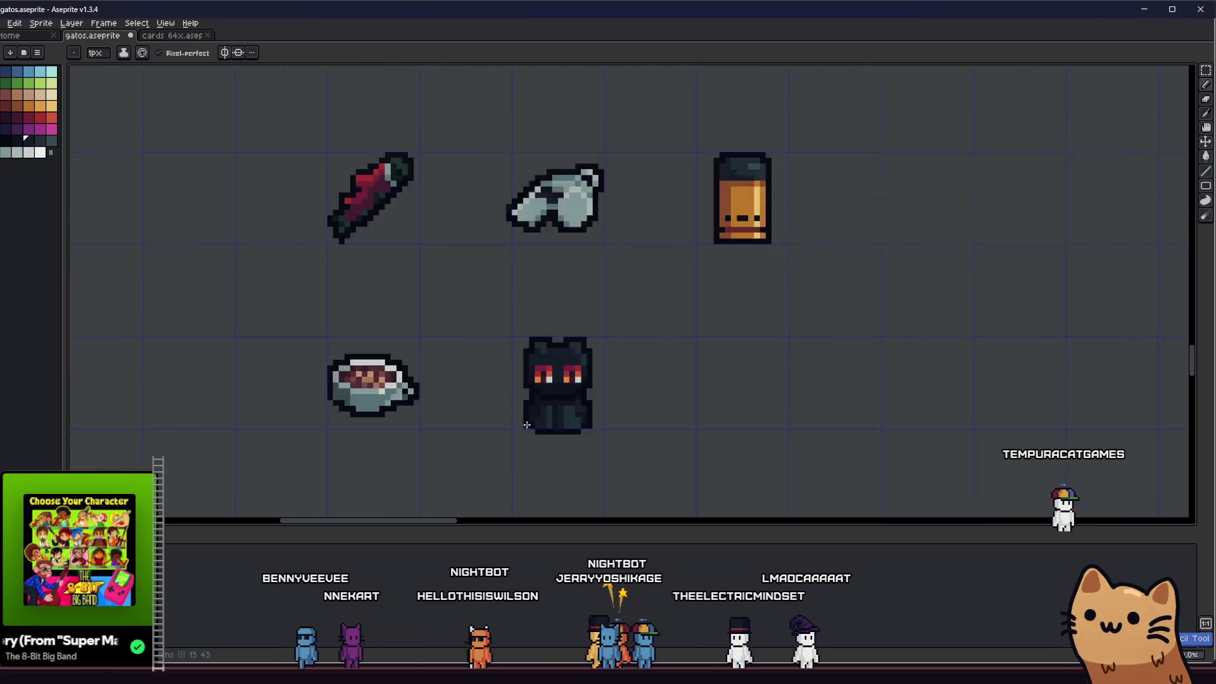
{"action": "scroll", "coordinate": [541, 434], "scroll_direction": "up", "scroll_amount": 2}
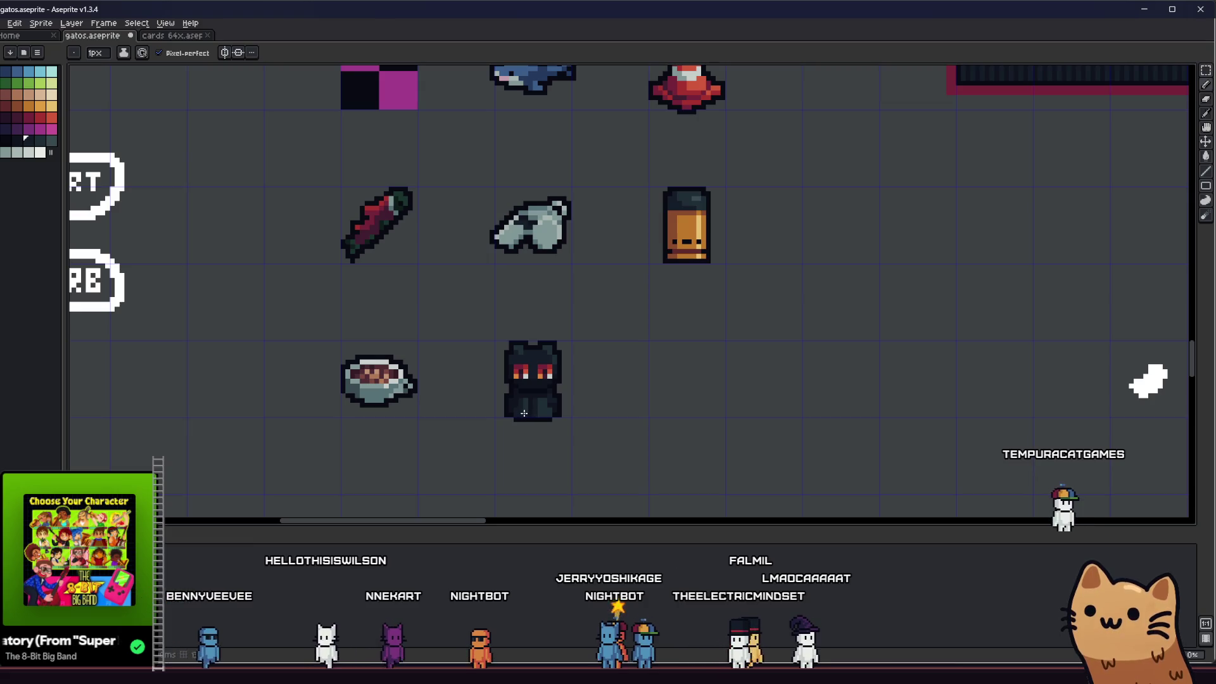
{"action": "scroll", "coordinate": [509, 425], "scroll_direction": "down", "scroll_amount": 1}
{"action": "scroll", "coordinate": [509, 425], "scroll_direction": "up", "scroll_amount": 3}
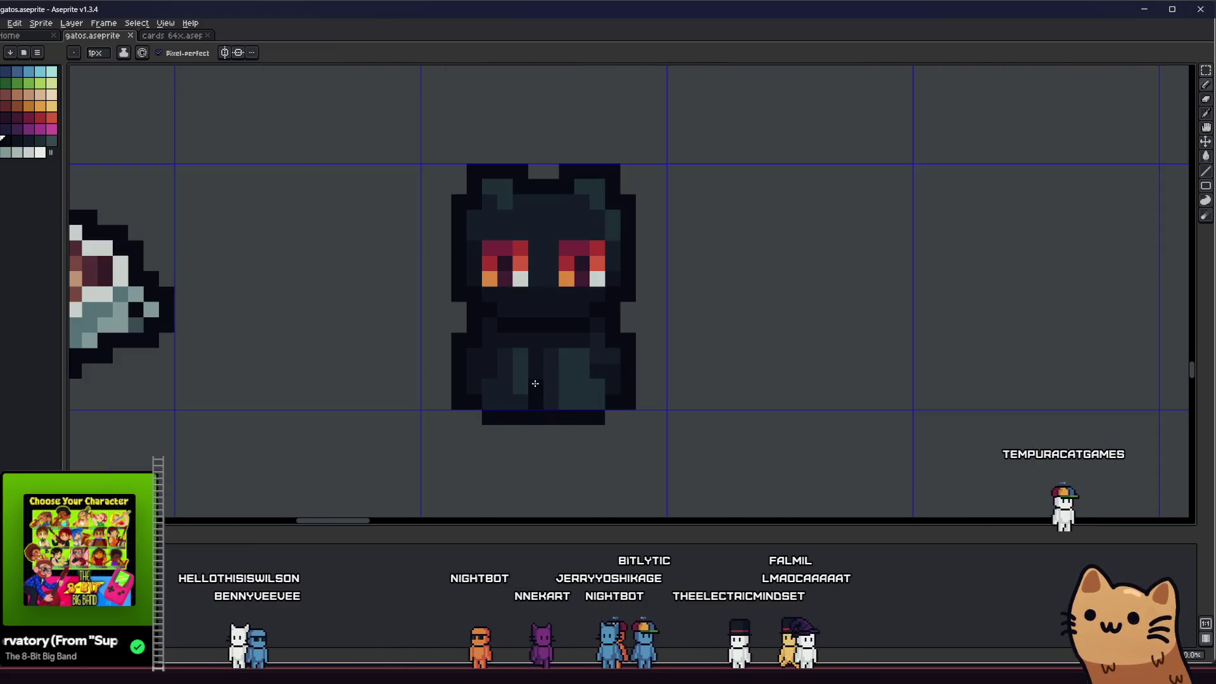
{"action": "scroll", "coordinate": [469, 415], "scroll_direction": "down", "scroll_amount": 3}
{"action": "scroll", "coordinate": [543, 431], "scroll_direction": "up", "scroll_amount": 2}
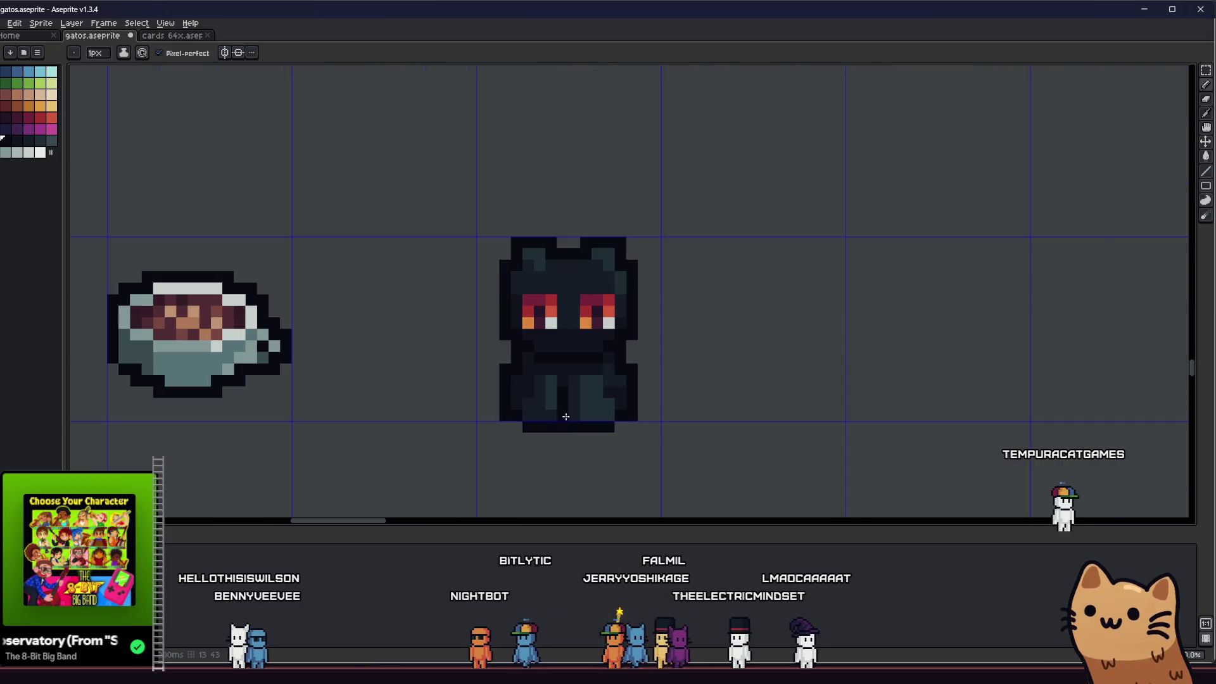
{"action": "scroll", "coordinate": [567, 418], "scroll_direction": "down", "scroll_amount": 1}
{"action": "scroll", "coordinate": [571, 413], "scroll_direction": "down", "scroll_amount": 1}
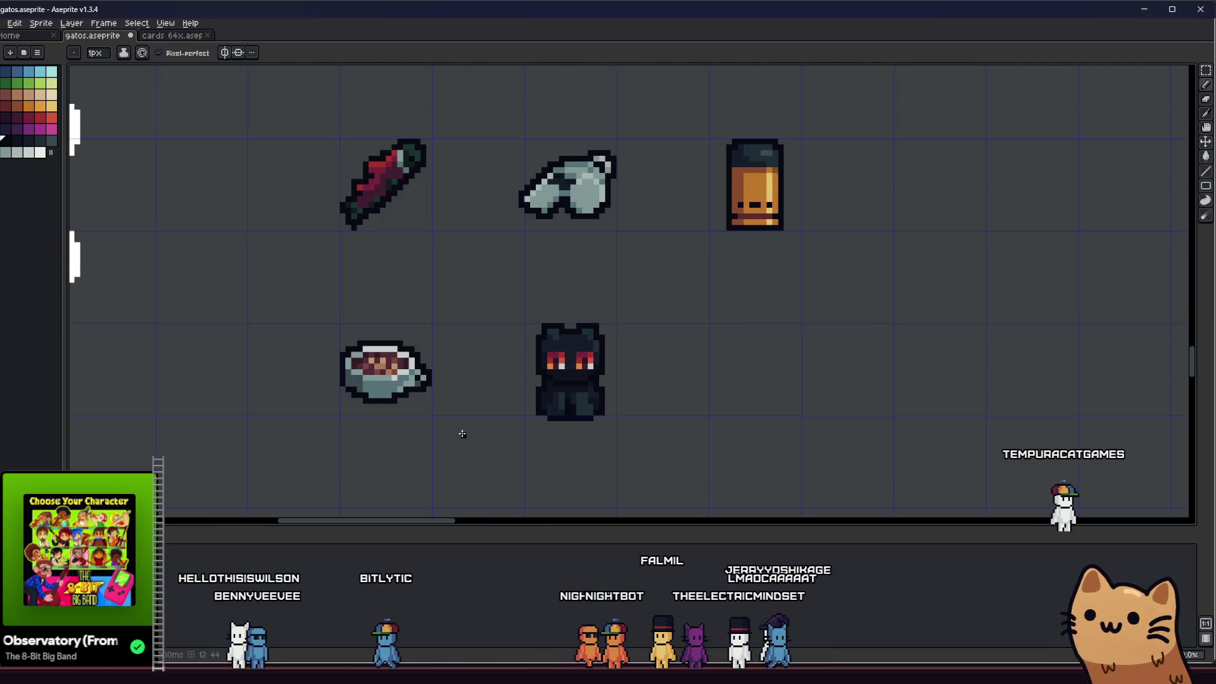
{"action": "mouse_move", "coordinate": [462, 428]}
{"action": "left_mouse_down"}
{"action": "mouse_move", "coordinate": [572, 454]}
{"action": "mouse_move", "coordinate": [680, 458]}
{"action": "mouse_move", "coordinate": [589, 426]}
{"action": "left_mouse_up"}
Sample a dark colour from the cat sprite as the drawing colour
{"action": "scroll", "coordinate": [682, 425], "scroll_direction": "up", "scroll_amount": 2}
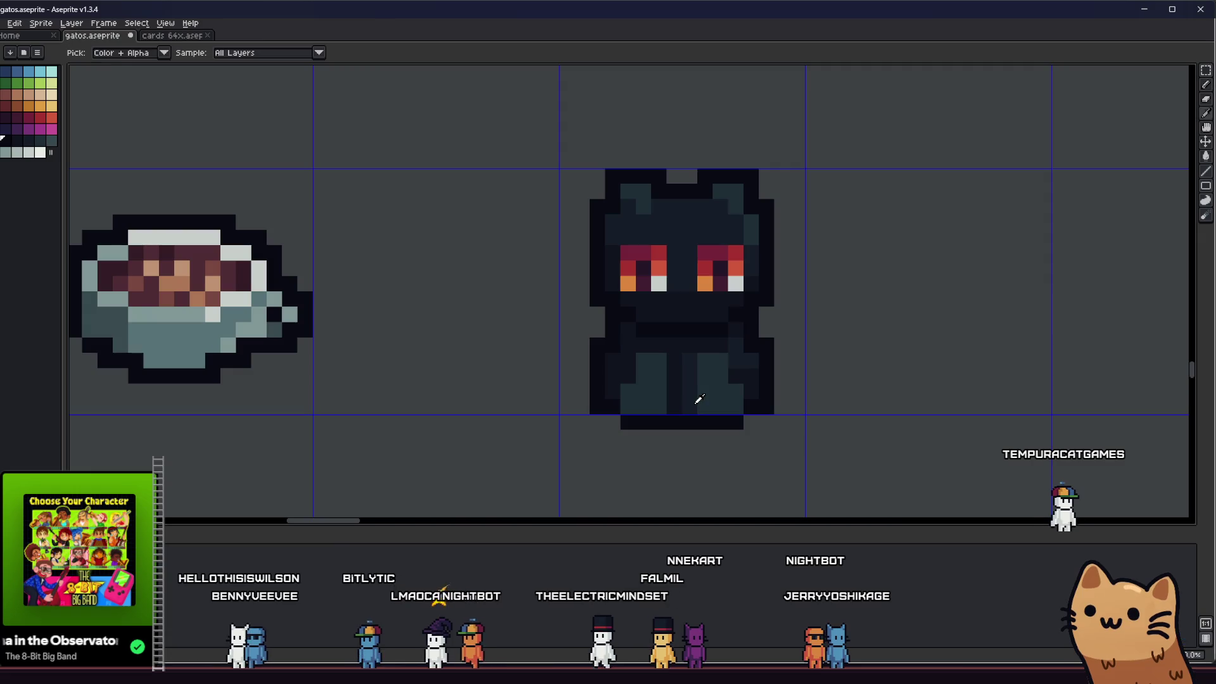
{"action": "left_click", "coordinate": [696, 403], "text": "alt"}
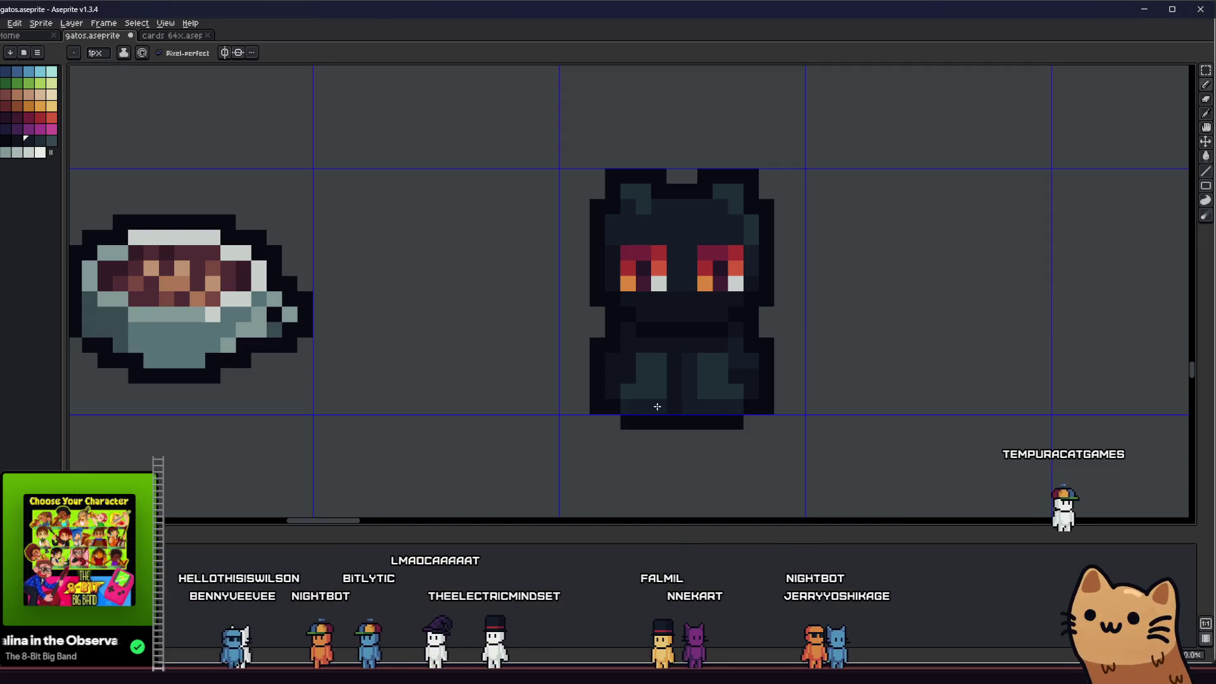
{"action": "scroll", "coordinate": [657, 406], "scroll_direction": "down", "scroll_amount": 3}
{"action": "scroll", "coordinate": [624, 409], "scroll_direction": "up", "scroll_amount": 2}
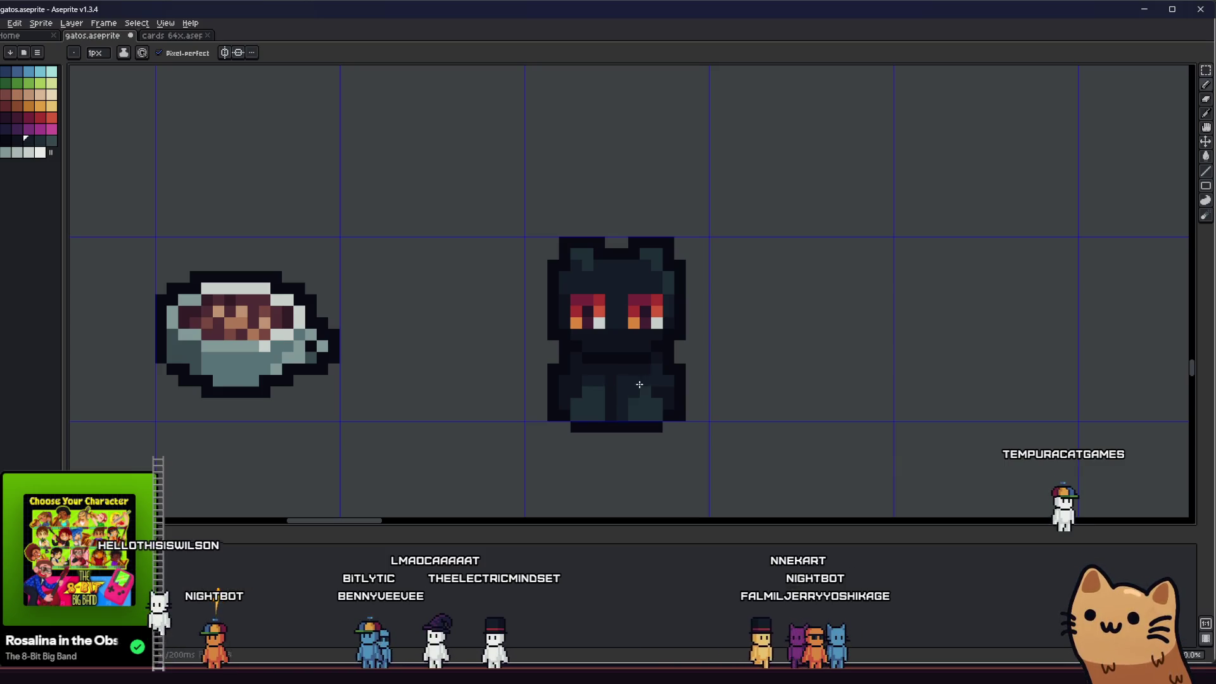
{"action": "scroll", "coordinate": [621, 388], "scroll_direction": "up", "scroll_amount": 2}
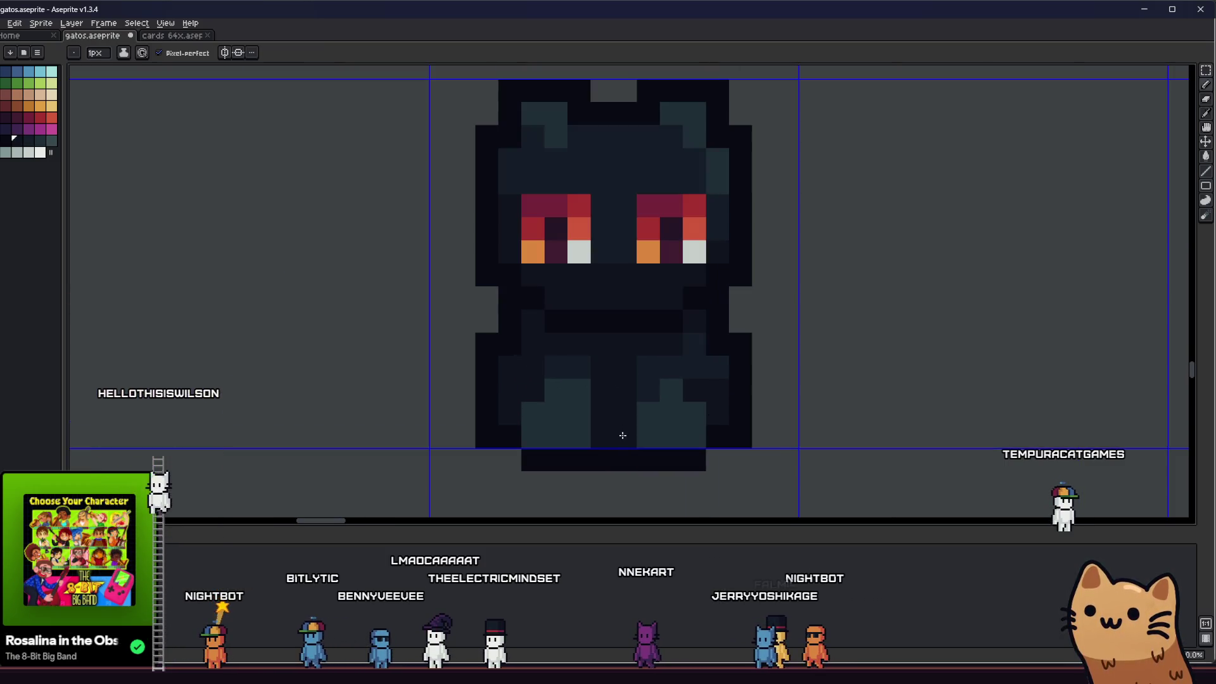
Sample the cat's body colour and repaint pixels on its lower-left body
{"action": "key", "text": "i"}
{"action": "scroll", "coordinate": [545, 435], "scroll_direction": "up", "scroll_amount": 1}
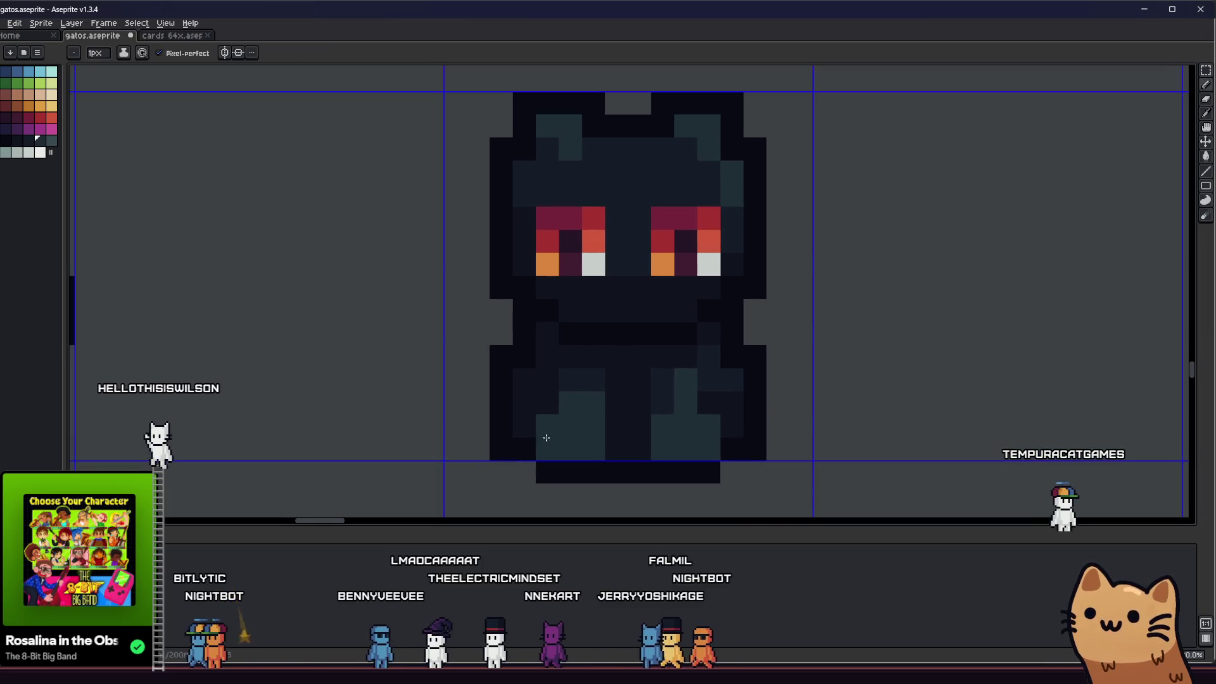
{"action": "left_click", "coordinate": [591, 381]}
{"action": "key", "text": "b"}
{"action": "left_click_drag", "start_coordinate": [581, 401], "coordinate": [551, 429]}
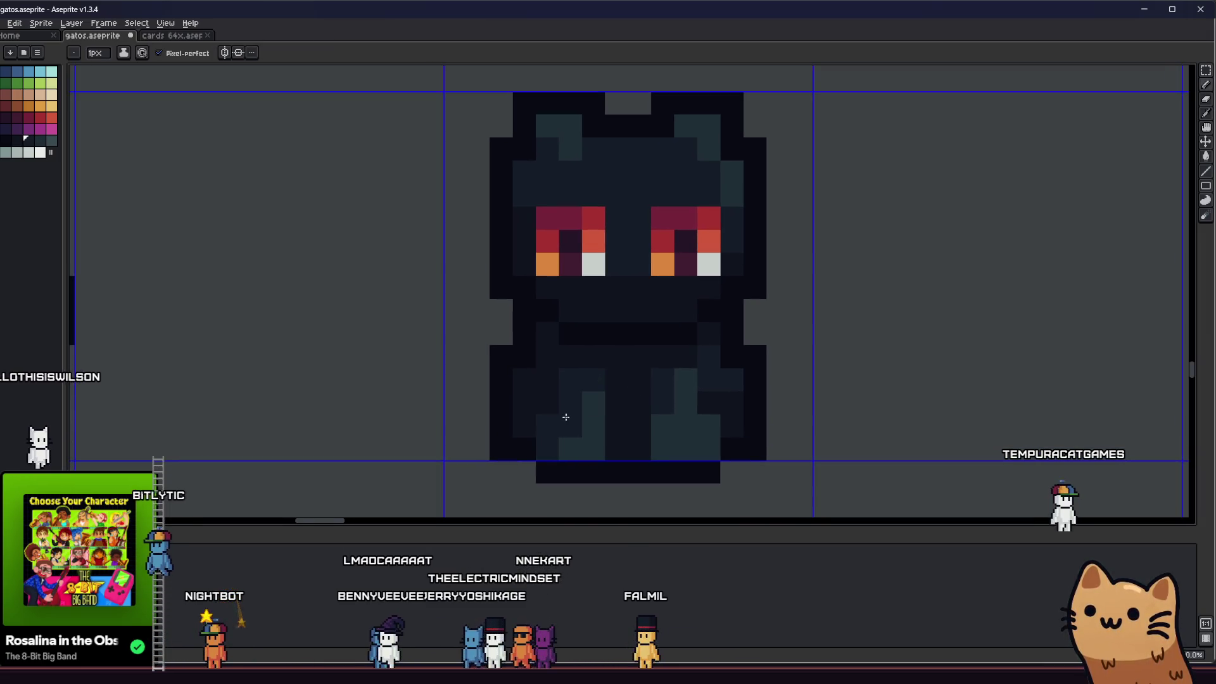
{"action": "scroll", "coordinate": [546, 461], "scroll_direction": "down", "scroll_amount": 3}
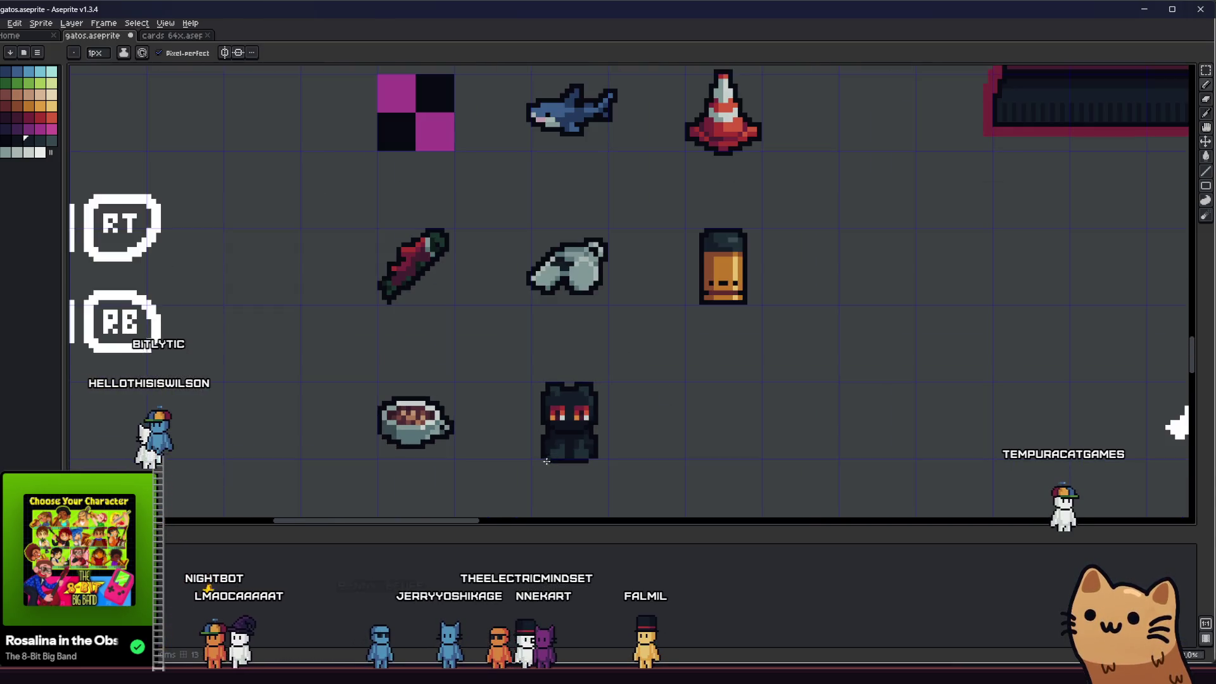
{"action": "scroll", "coordinate": [546, 462], "scroll_direction": "up", "scroll_amount": 5}
{"action": "scroll", "coordinate": [570, 425], "scroll_direction": "down", "scroll_amount": 4}
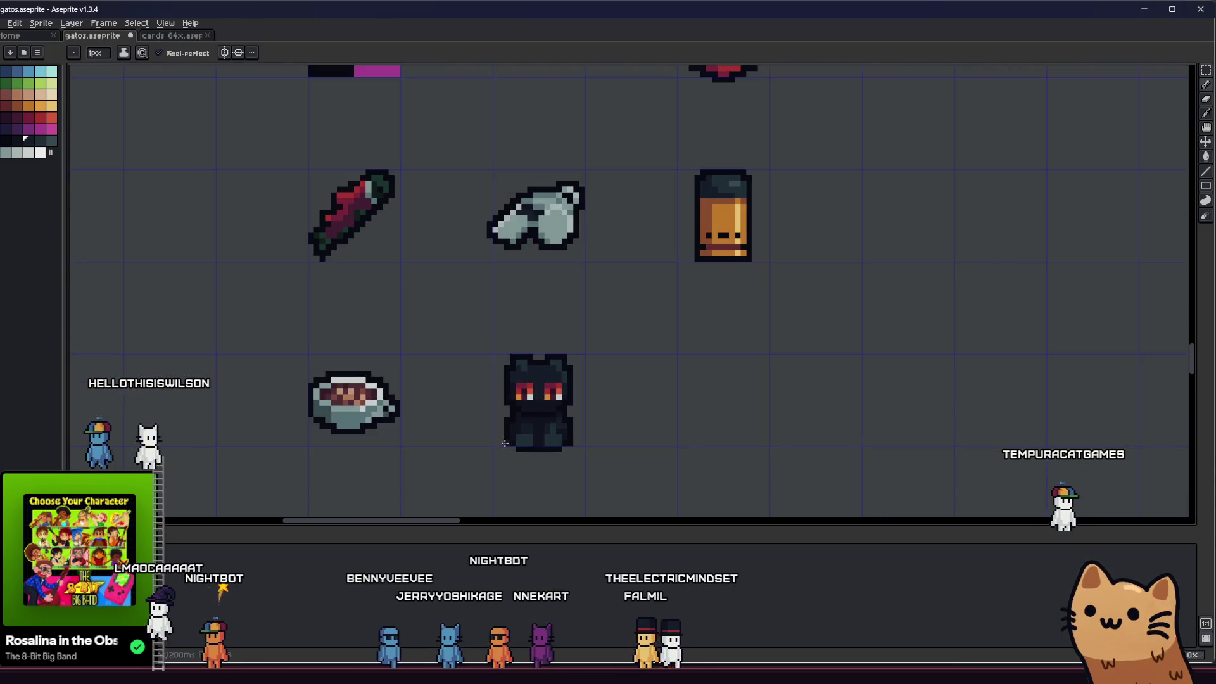
{"action": "scroll", "coordinate": [505, 443], "scroll_direction": "up", "scroll_amount": 4}
{"action": "scroll", "coordinate": [671, 375], "scroll_direction": "down", "scroll_amount": 4}
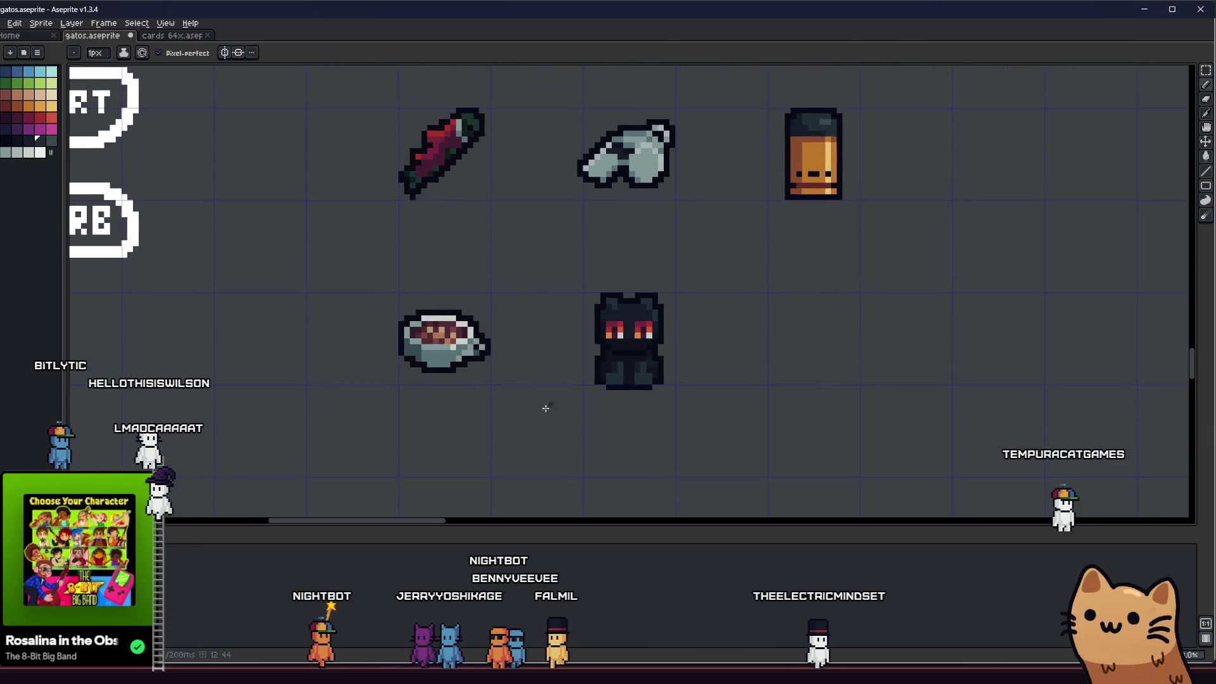
{"action": "scroll", "coordinate": [546, 408], "scroll_direction": "down", "scroll_amount": 2}
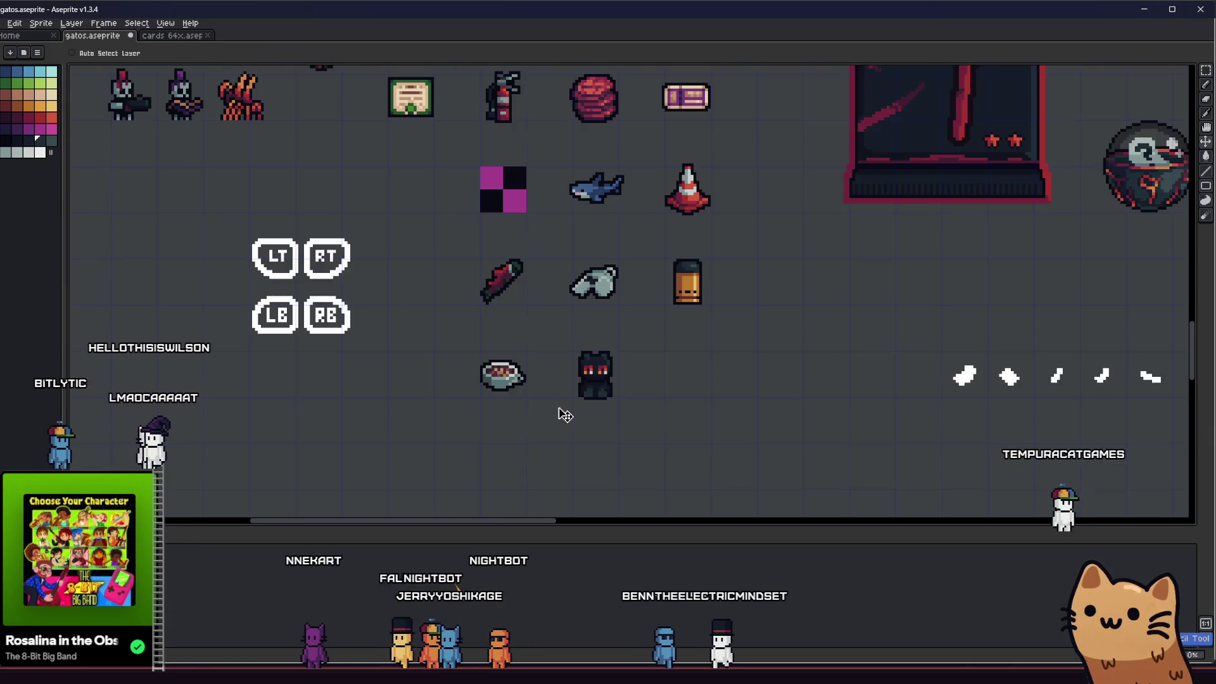
{"action": "scroll", "coordinate": [583, 409], "scroll_direction": "up", "scroll_amount": 2}
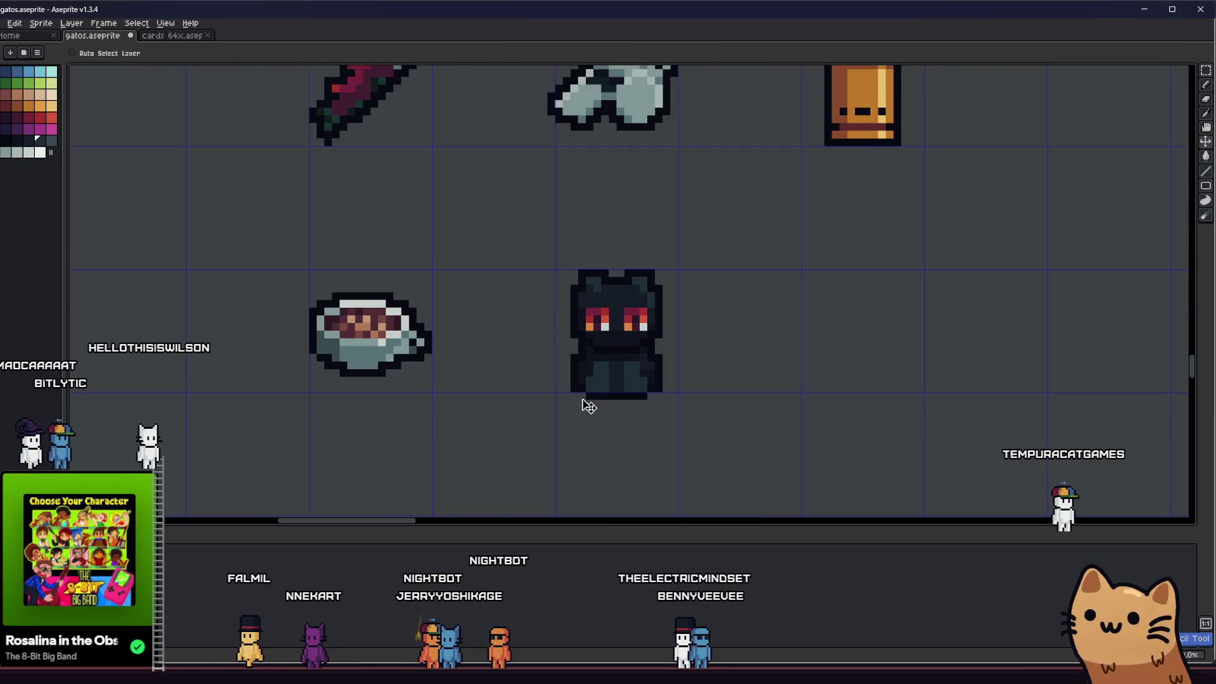
{"action": "scroll", "coordinate": [586, 405], "scroll_direction": "up", "scroll_amount": 3}
Pick a darker colour and darken the cat's lighter left-leg pixels
{"action": "key", "text": "g"}
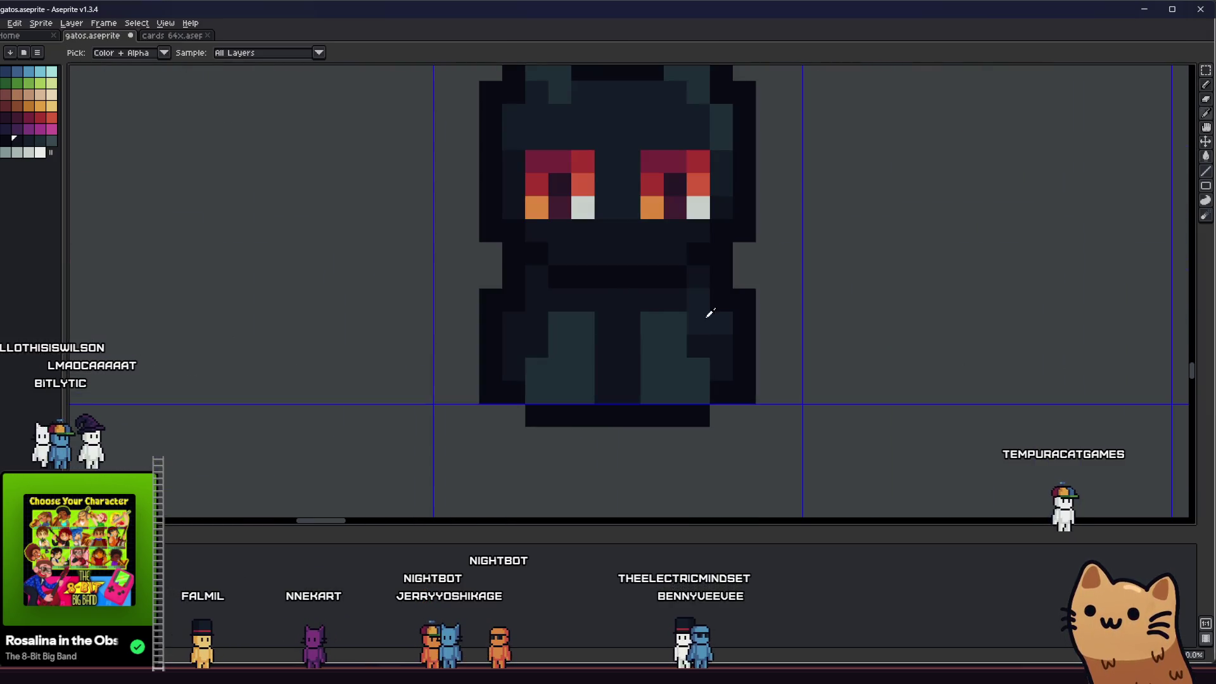
{"action": "left_click", "coordinate": [710, 313], "text": "alt"}
{"action": "left_click", "coordinate": [685, 386]}
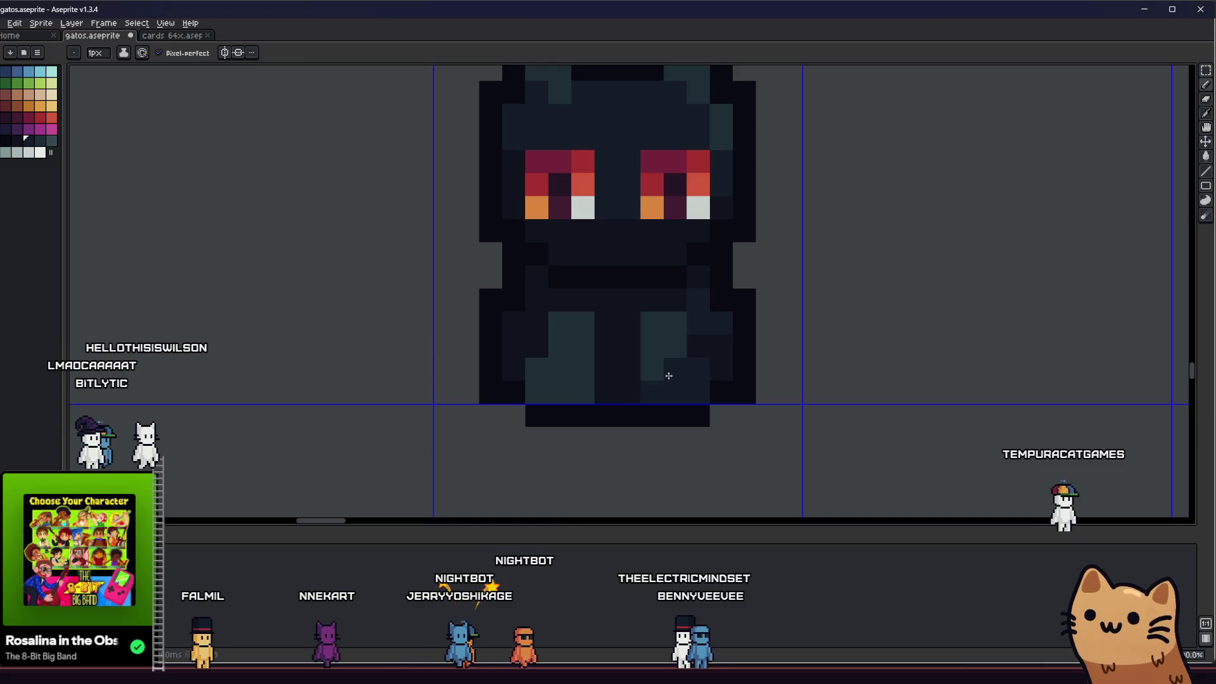
{"action": "left_click_drag", "start_coordinate": [570, 371], "coordinate": [541, 375]}
{"action": "scroll", "coordinate": [574, 394], "scroll_direction": "down", "scroll_amount": 3}
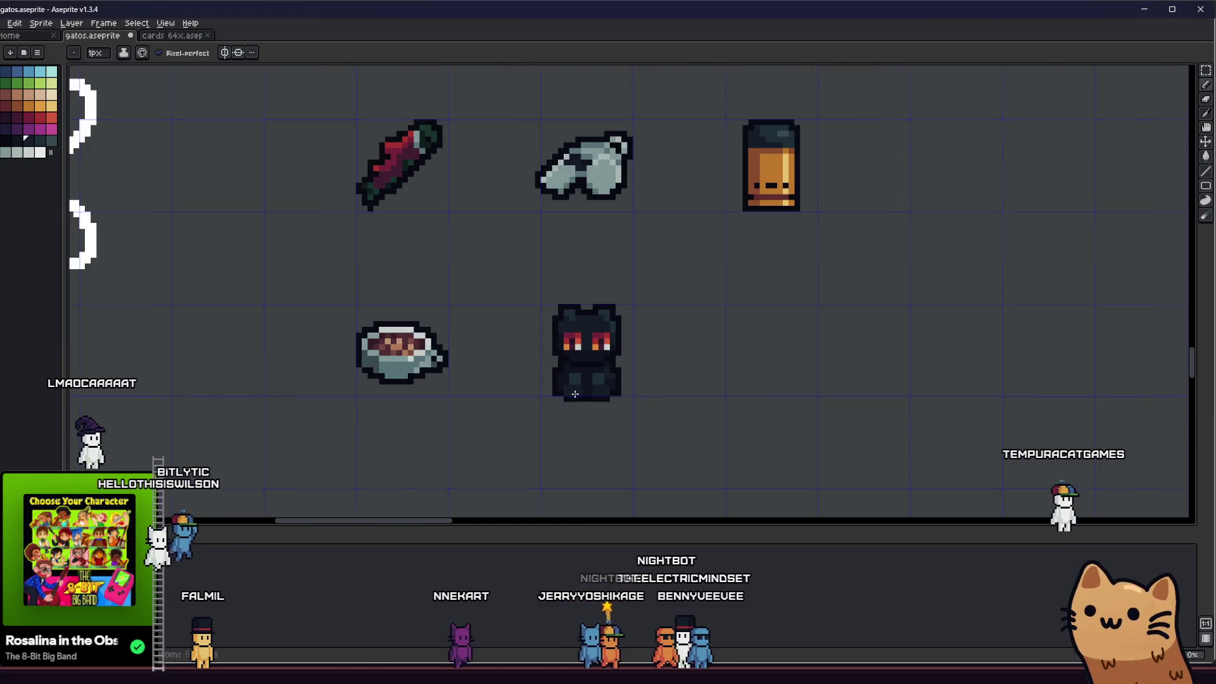
{"action": "scroll", "coordinate": [575, 394], "scroll_direction": "down", "scroll_amount": 5}
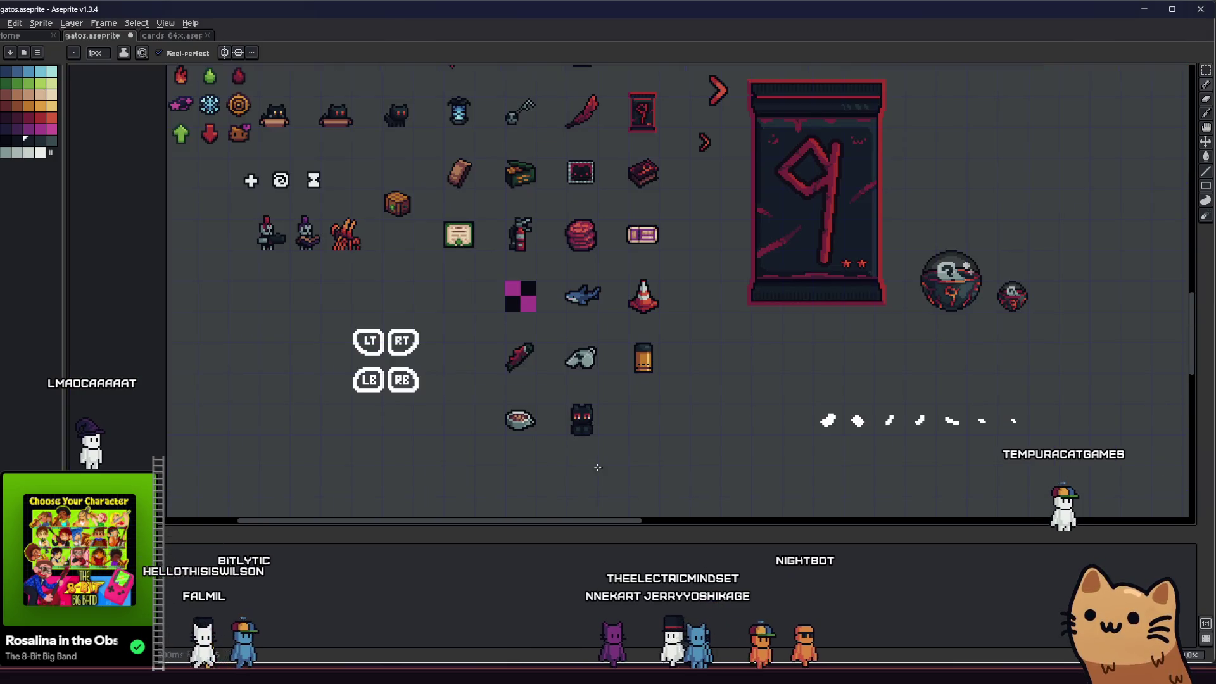
{"action": "scroll", "coordinate": [599, 457], "scroll_direction": "up", "scroll_amount": 5}
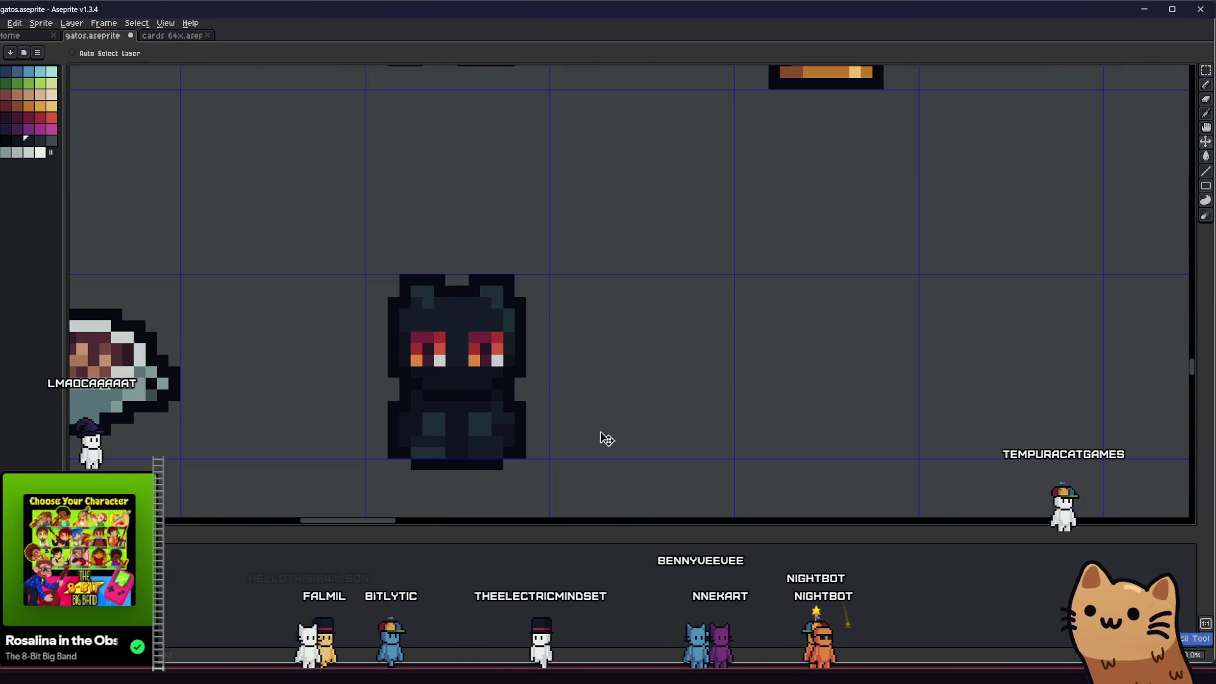
Sample a dark colour from the cat to draw with
{"action": "key", "text": "b"}
{"action": "scroll", "coordinate": [453, 397], "scroll_direction": "up", "scroll_amount": 2}
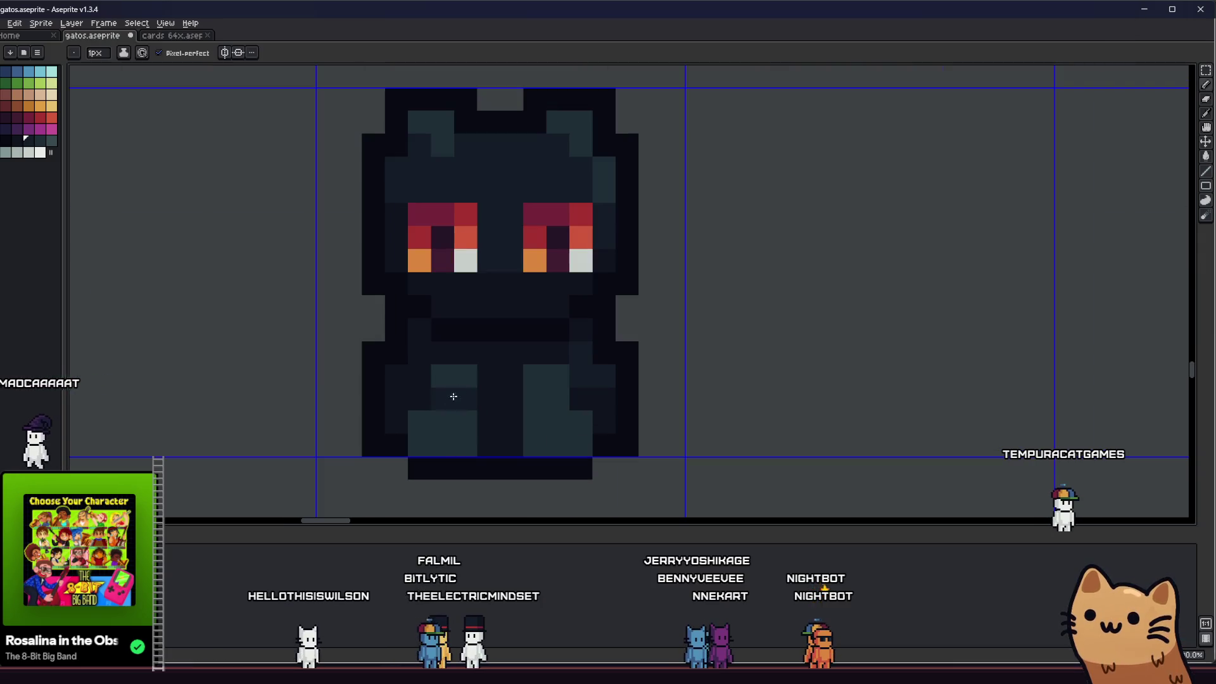
{"action": "scroll", "coordinate": [540, 378], "scroll_direction": "left", "scroll_amount": 1}
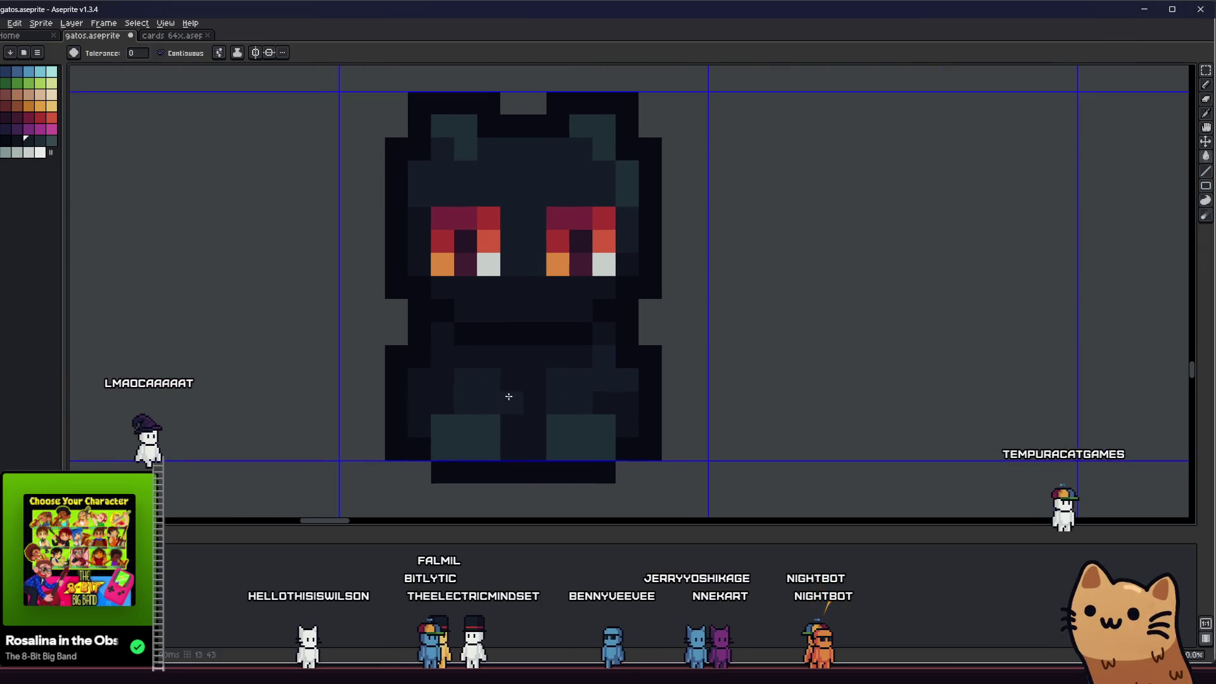
{"action": "key", "text": "i"}
{"action": "left_click", "coordinate": [573, 356], "text": "alt"}
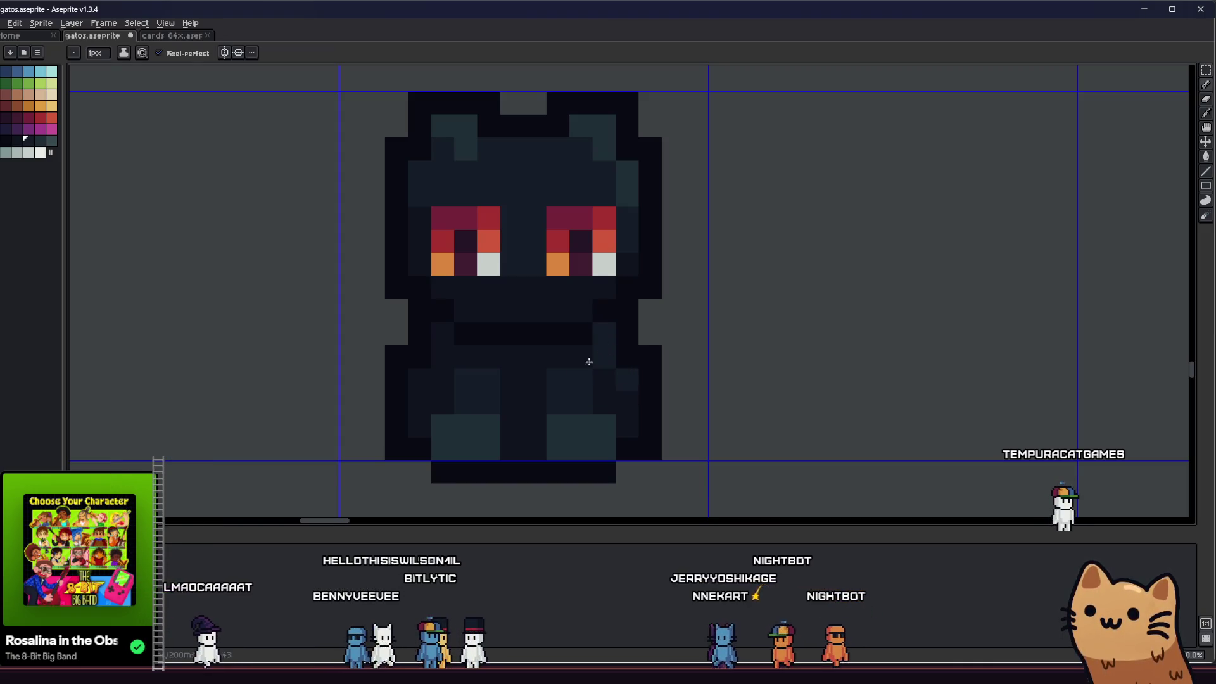
Return to the Pencil and save gatos.aseprite
{"action": "scroll", "coordinate": [573, 393], "scroll_direction": "left", "scroll_amount": 3}
{"action": "scroll", "coordinate": [568, 421], "scroll_direction": "up", "scroll_amount": 1}
{"action": "scroll", "coordinate": [527, 415], "scroll_direction": "left", "scroll_amount": 2}
{"action": "scroll", "coordinate": [600, 386], "scroll_direction": "down", "scroll_amount": 1}
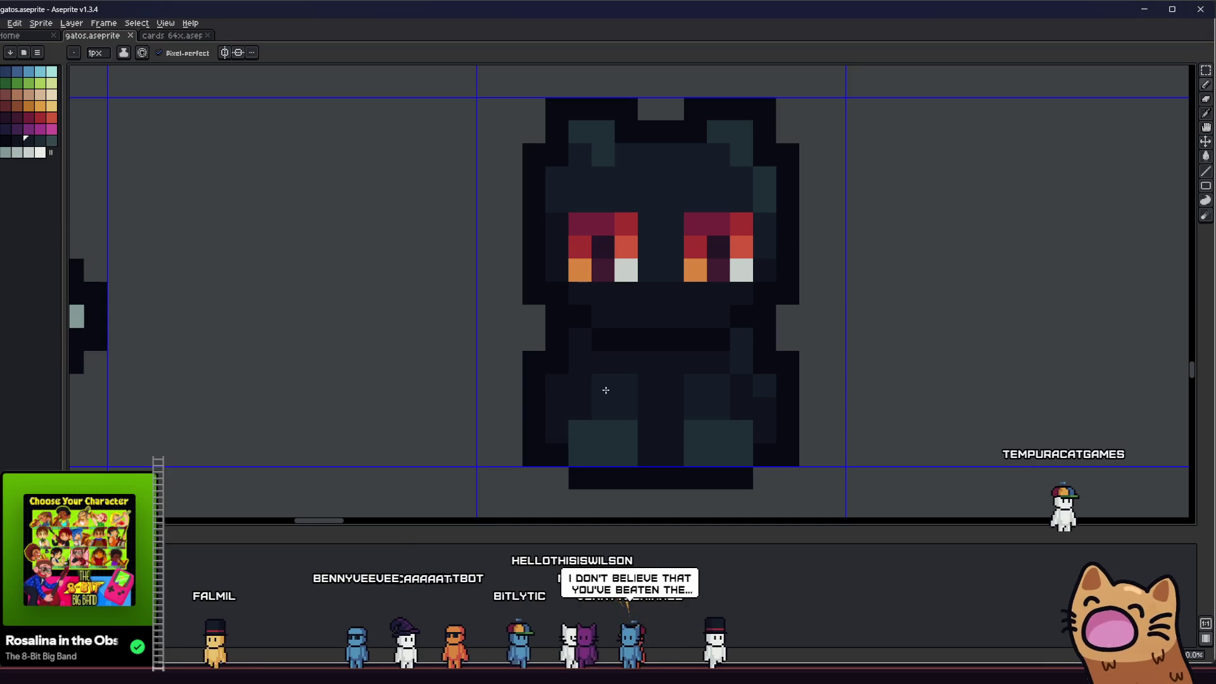
{"action": "scroll", "coordinate": [644, 354], "scroll_direction": "down", "scroll_amount": 3}
{"action": "key", "text": "i"}
{"action": "scroll", "coordinate": [635, 373], "scroll_direction": "up", "scroll_amount": 3}
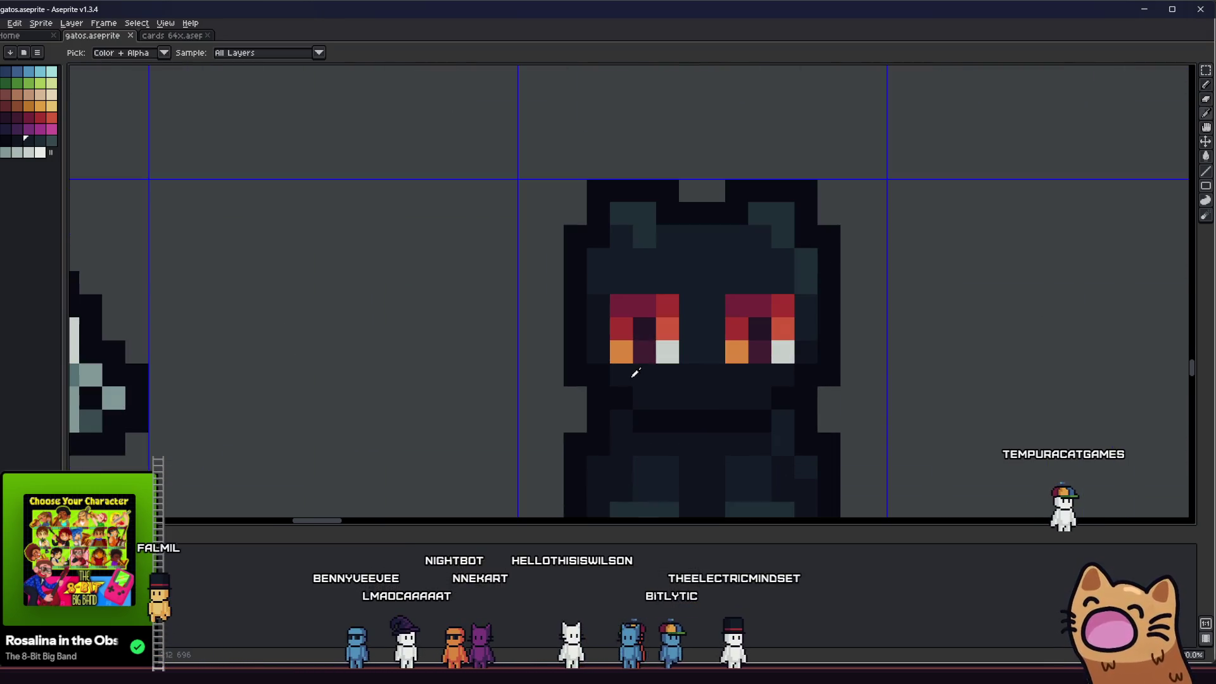
{"action": "key", "text": "b"}
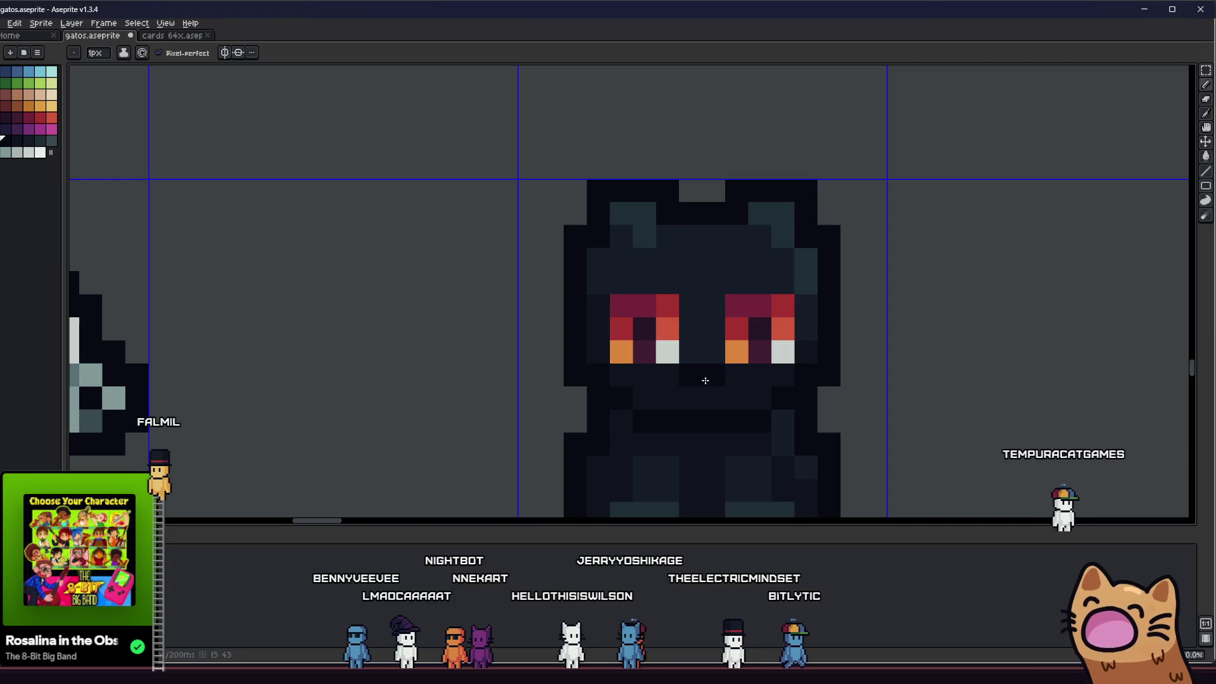
{"action": "scroll", "coordinate": [555, 423], "scroll_direction": "down", "scroll_amount": 3}
{"action": "key", "text": "ctrl+s"}
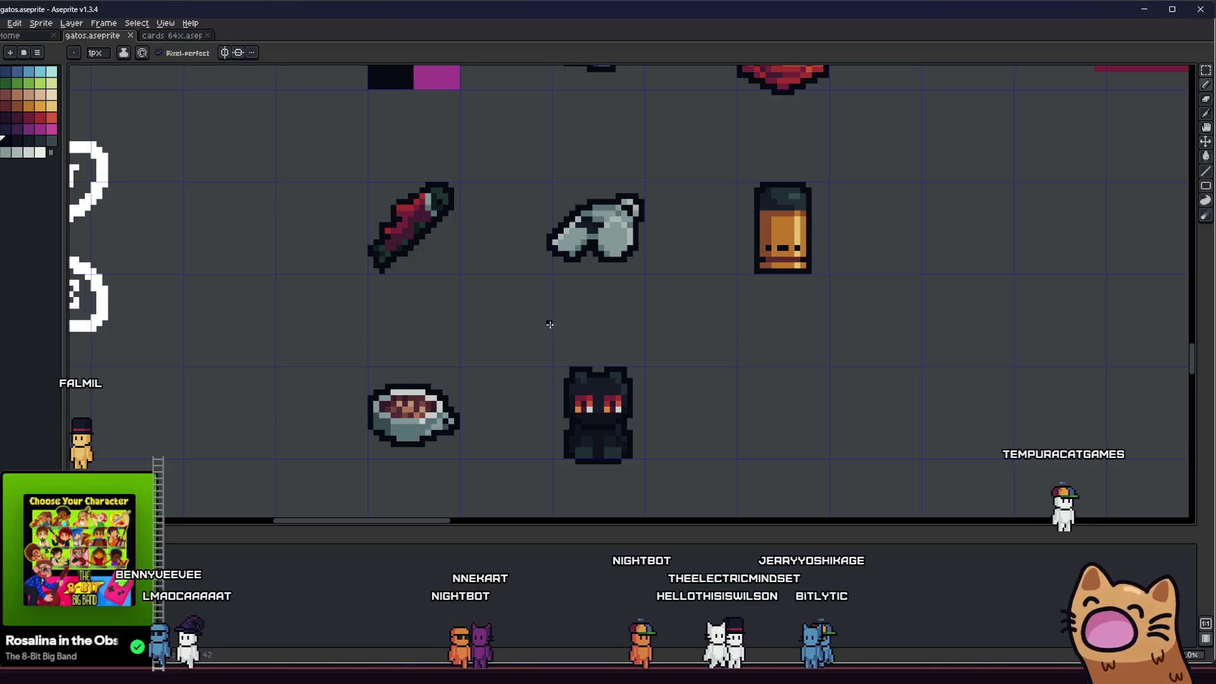
Pan and zoom across the cat sprite and sample a dark colour from it
{"action": "scroll", "coordinate": [550, 325], "scroll_direction": "up", "scroll_amount": 2}
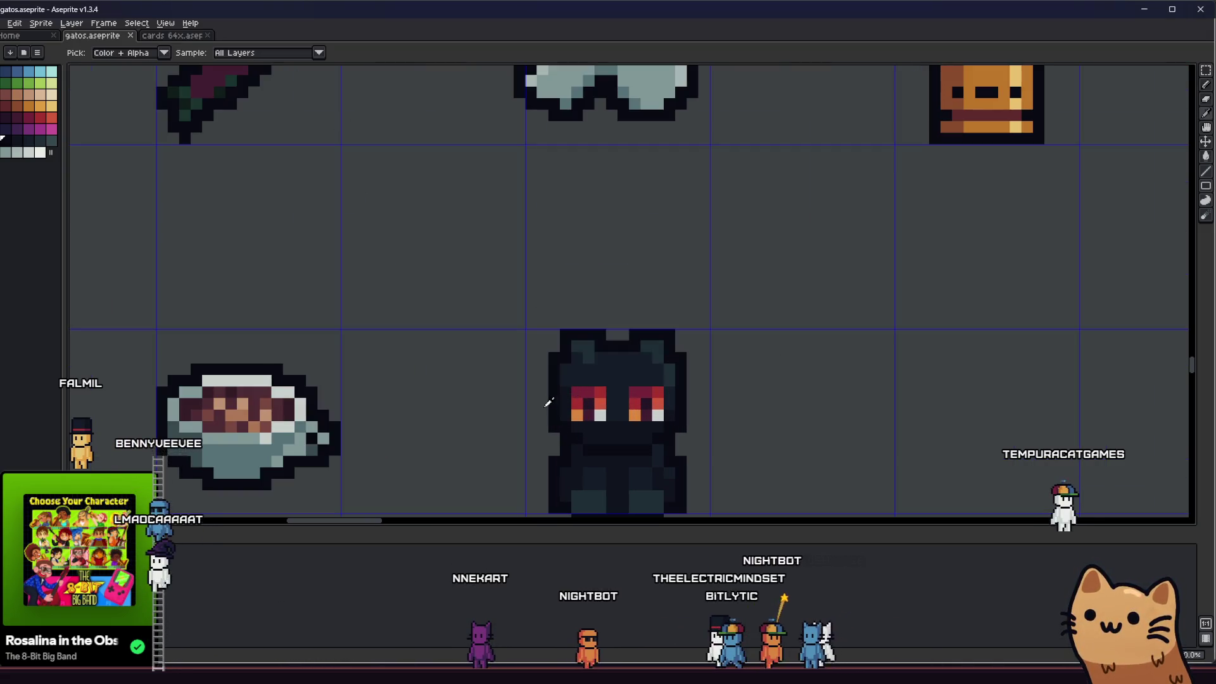
{"action": "mouse_move", "coordinate": [485, 362]}
{"action": "left_mouse_down"}
{"action": "mouse_move", "coordinate": [450, 354]}
{"action": "mouse_move", "coordinate": [456, 378]}
{"action": "mouse_move", "coordinate": [263, 378]}
{"action": "left_mouse_up"}
{"action": "scroll", "coordinate": [456, 377], "scroll_direction": "down", "scroll_amount": 3}
{"action": "scroll", "coordinate": [483, 371], "scroll_direction": "up", "scroll_amount": 5}
{"action": "scroll", "coordinate": [483, 329], "scroll_direction": "down", "scroll_amount": 4}
{"action": "scroll", "coordinate": [305, 408], "scroll_direction": "down", "scroll_amount": 1}
{"action": "scroll", "coordinate": [285, 405], "scroll_direction": "down", "scroll_amount": 1}
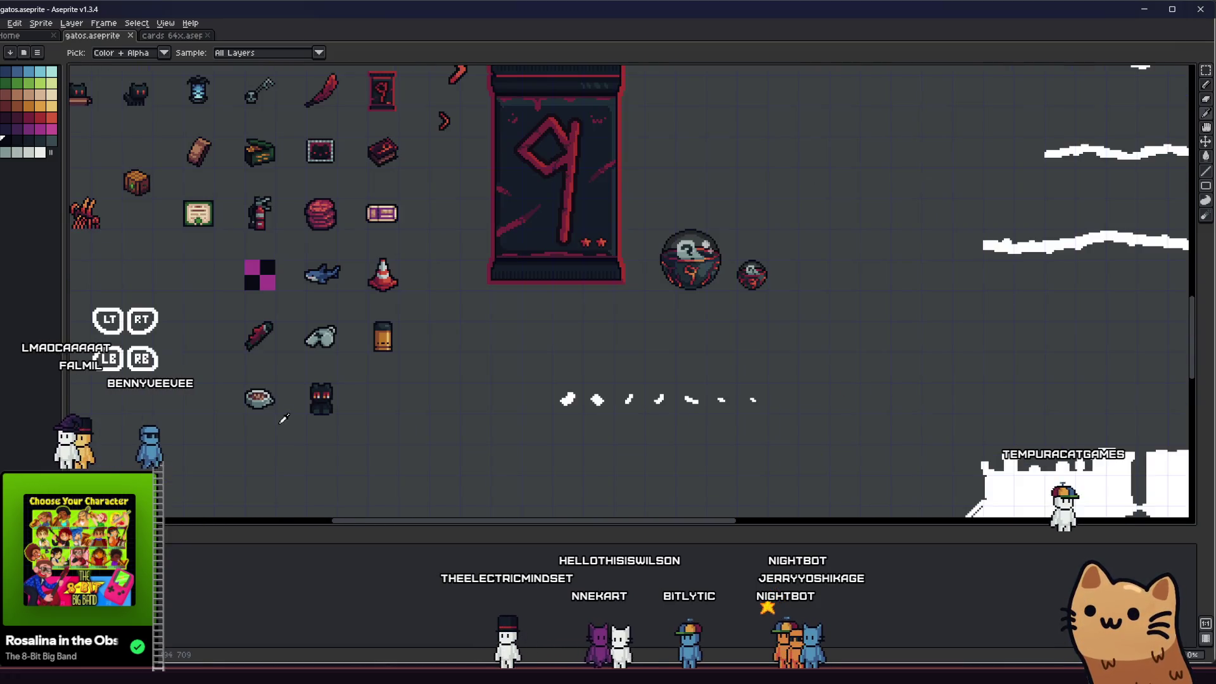
{"action": "scroll", "coordinate": [307, 412], "scroll_direction": "up", "scroll_amount": 2}
{"action": "mouse_move", "coordinate": [307, 412]}
{"action": "left_mouse_down"}
{"action": "mouse_move", "coordinate": [361, 377]}
{"action": "mouse_move", "coordinate": [418, 373]}
{"action": "left_mouse_up"}
{"action": "scroll", "coordinate": [469, 367], "scroll_direction": "up", "scroll_amount": 2}
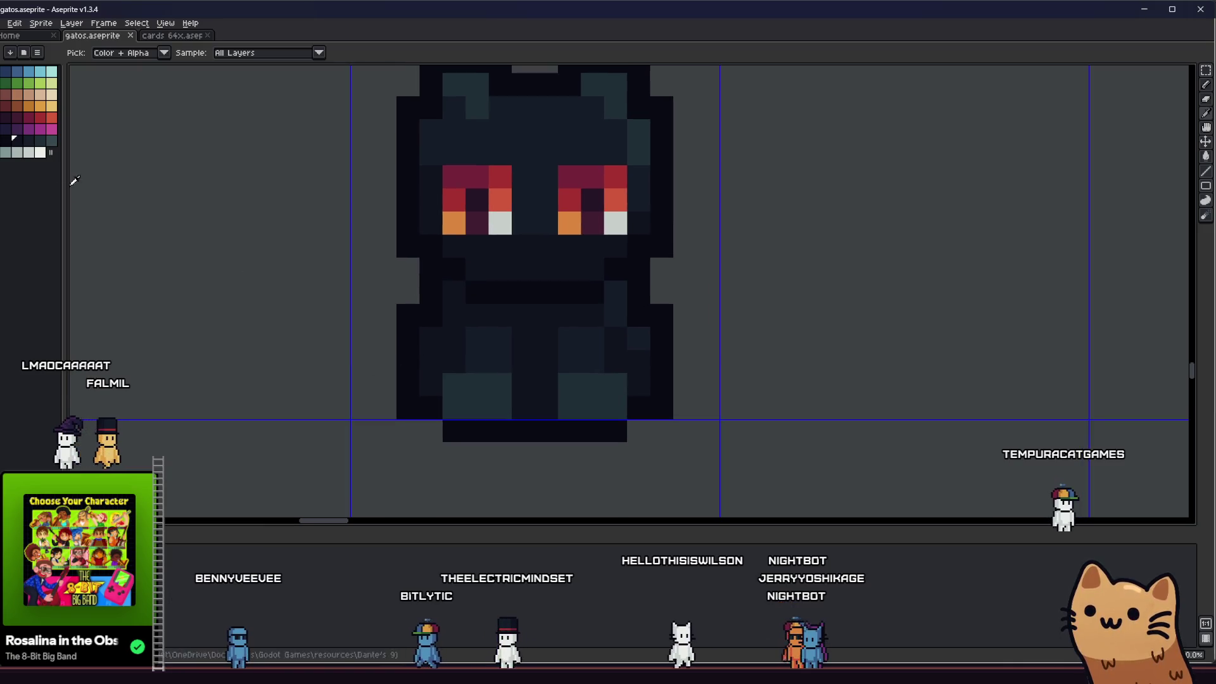
{"action": "left_click", "coordinate": [430, 371], "text": "alt"}
Choose the maroon palette swatch as the drawing colour
{"action": "scroll", "coordinate": [430, 371], "scroll_direction": "down", "scroll_amount": 4}
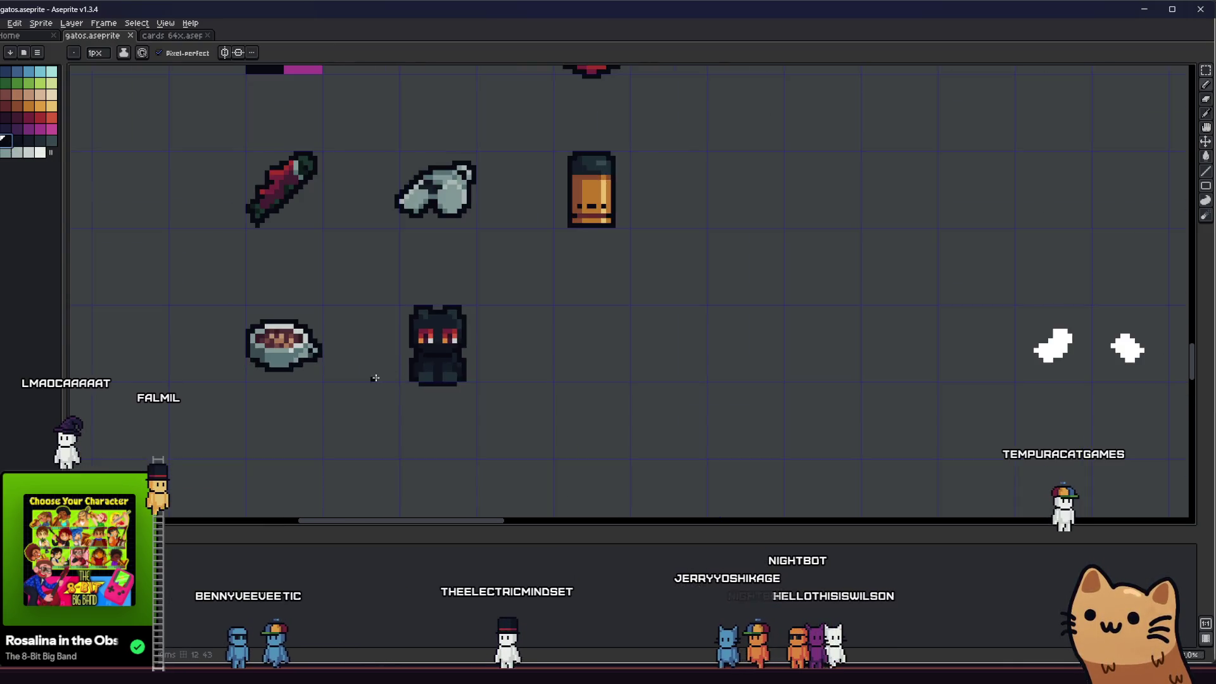
{"action": "scroll", "coordinate": [375, 374], "scroll_direction": "down", "scroll_amount": 1}
{"action": "scroll", "coordinate": [348, 381], "scroll_direction": "up", "scroll_amount": 1}
{"action": "scroll", "coordinate": [429, 380], "scroll_direction": "up", "scroll_amount": 4}
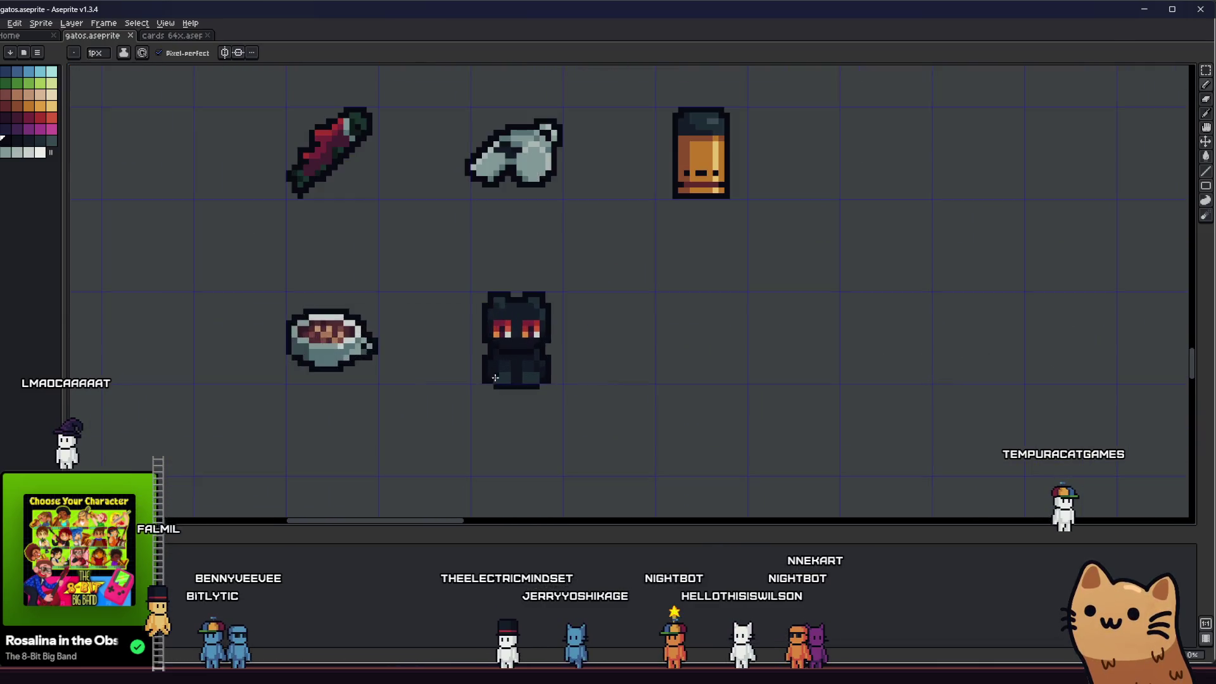
{"action": "key", "text": "alt"}
{"action": "left_click", "coordinate": [538, 187], "text": "alt"}
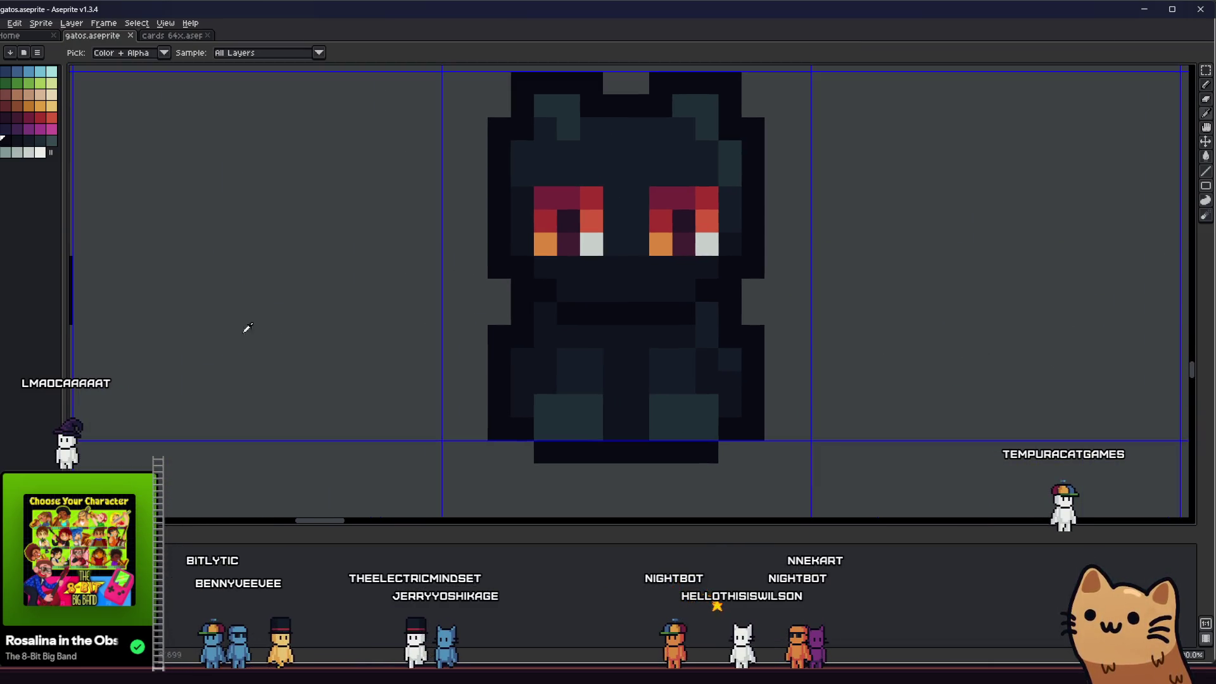
{"action": "left_click", "coordinate": [607, 351]}
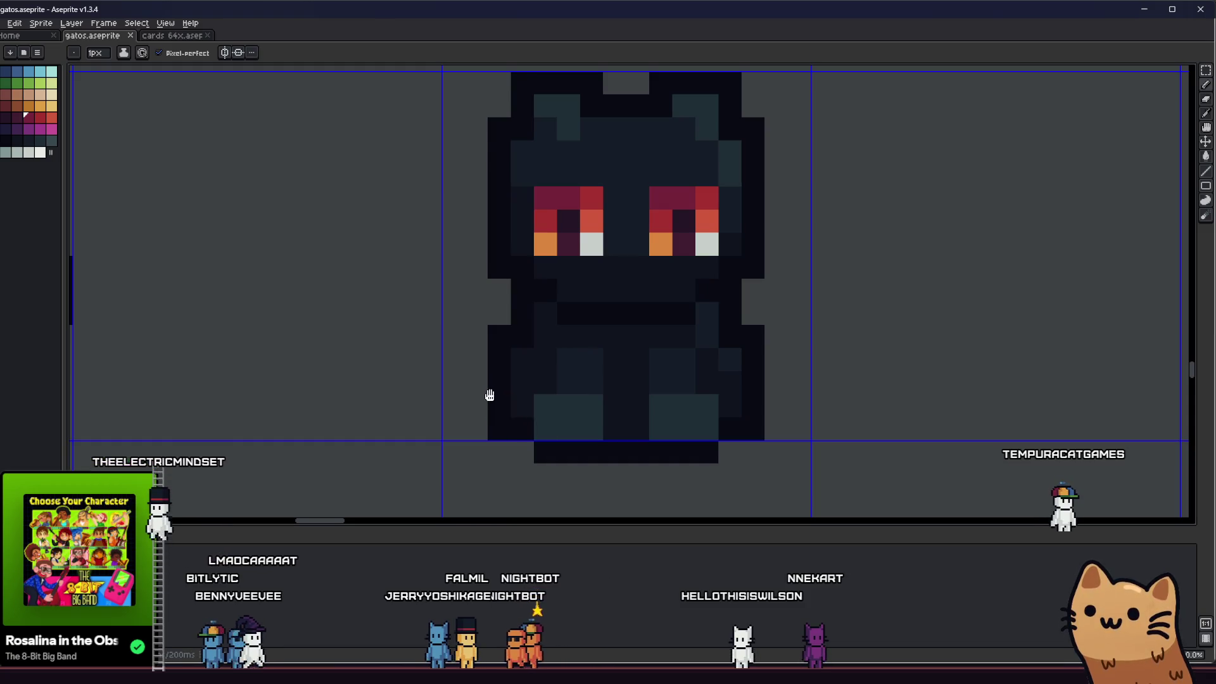
Draw a maroon shape left of the cat, undoing a stray stroke on its body
{"action": "left_click_drag", "start_coordinate": [489, 397], "coordinate": [629, 443]}
{"action": "left_click_drag", "start_coordinate": [746, 472], "coordinate": [700, 403]}
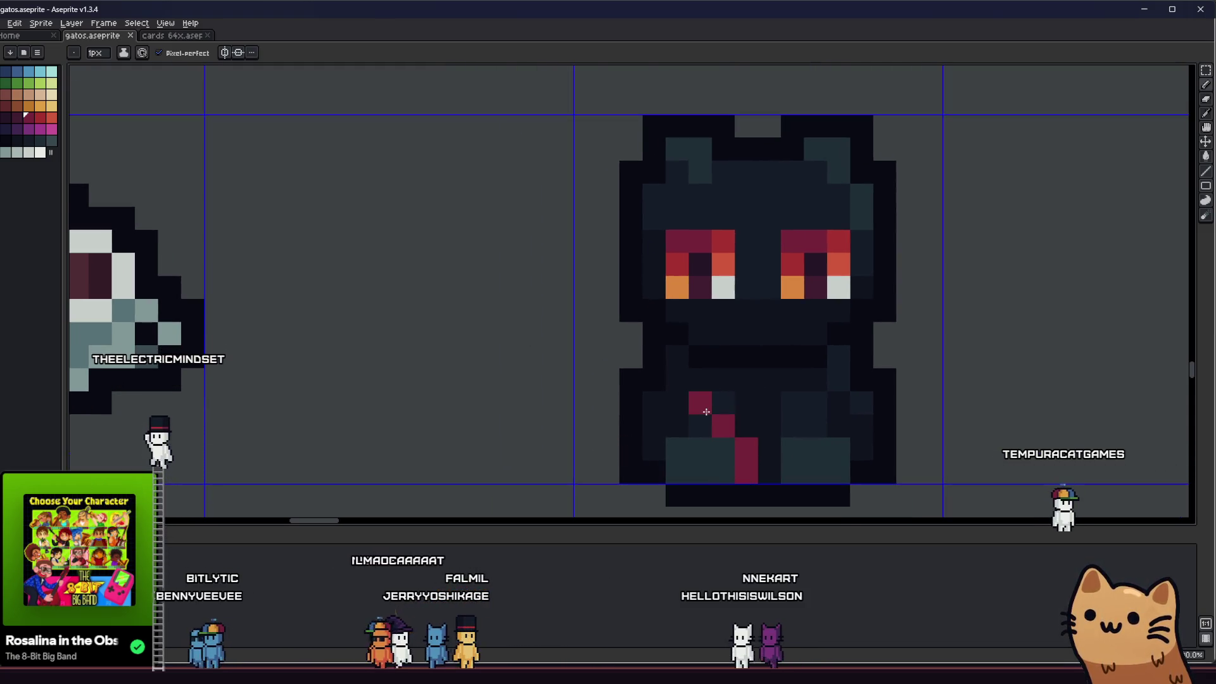
{"action": "key", "text": "ctrl+z"}
{"action": "left_click_drag", "start_coordinate": [516, 402], "coordinate": [622, 416]}
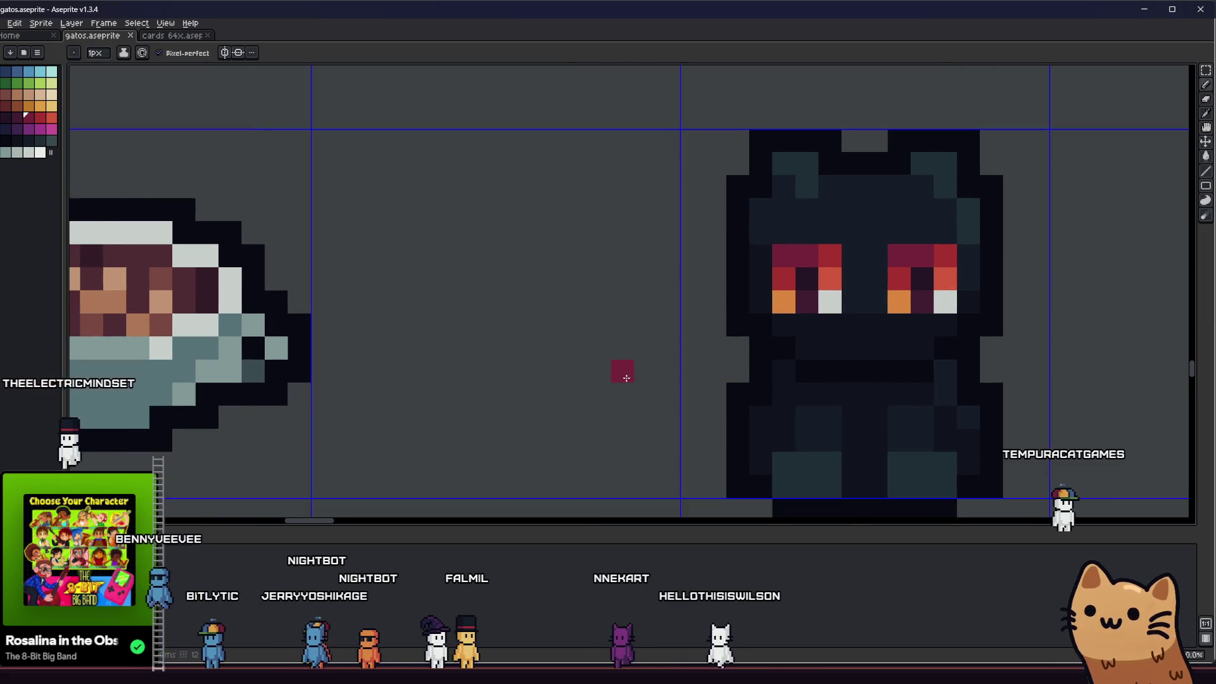
{"action": "mouse_move", "coordinate": [622, 370]}
{"action": "left_mouse_down"}
{"action": "mouse_move", "coordinate": [557, 260]}
{"action": "mouse_move", "coordinate": [551, 279]}
{"action": "mouse_move", "coordinate": [576, 345]}
{"action": "mouse_move", "coordinate": [569, 301]}
{"action": "left_mouse_up"}
{"action": "left_click", "coordinate": [599, 347]}
{"action": "scroll", "coordinate": [582, 349], "scroll_direction": "down", "scroll_amount": 4}
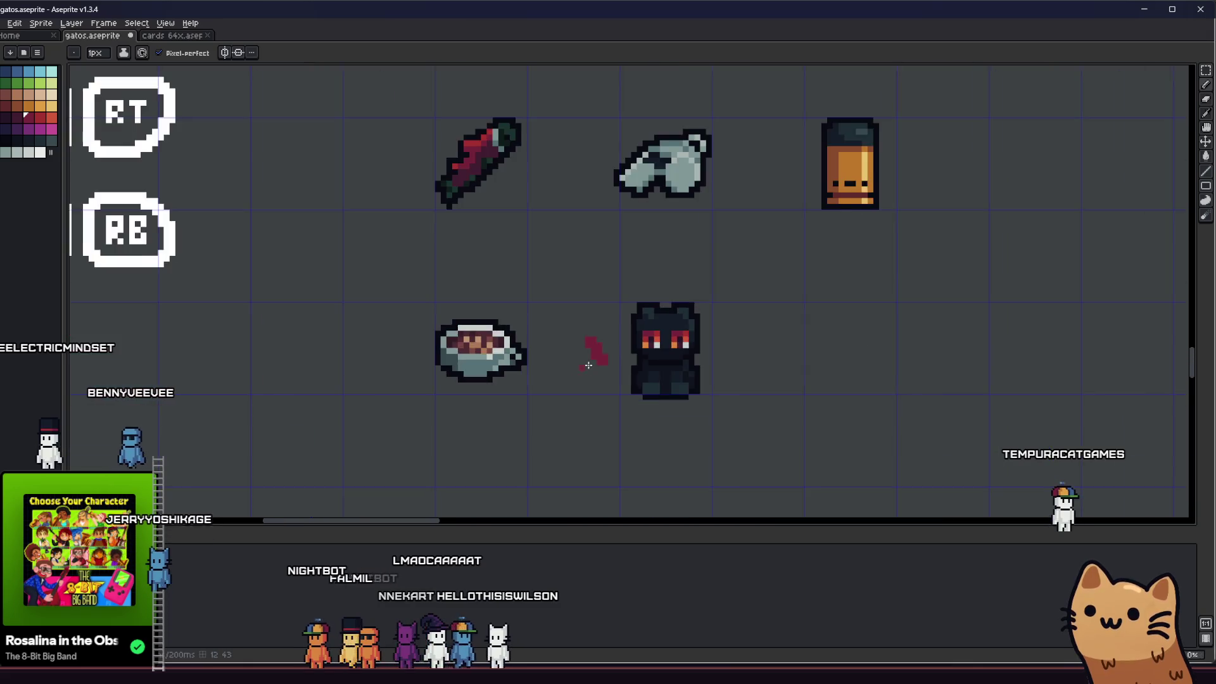
{"action": "scroll", "coordinate": [538, 380], "scroll_direction": "up", "scroll_amount": 3}
{"action": "left_click", "coordinate": [538, 385]}
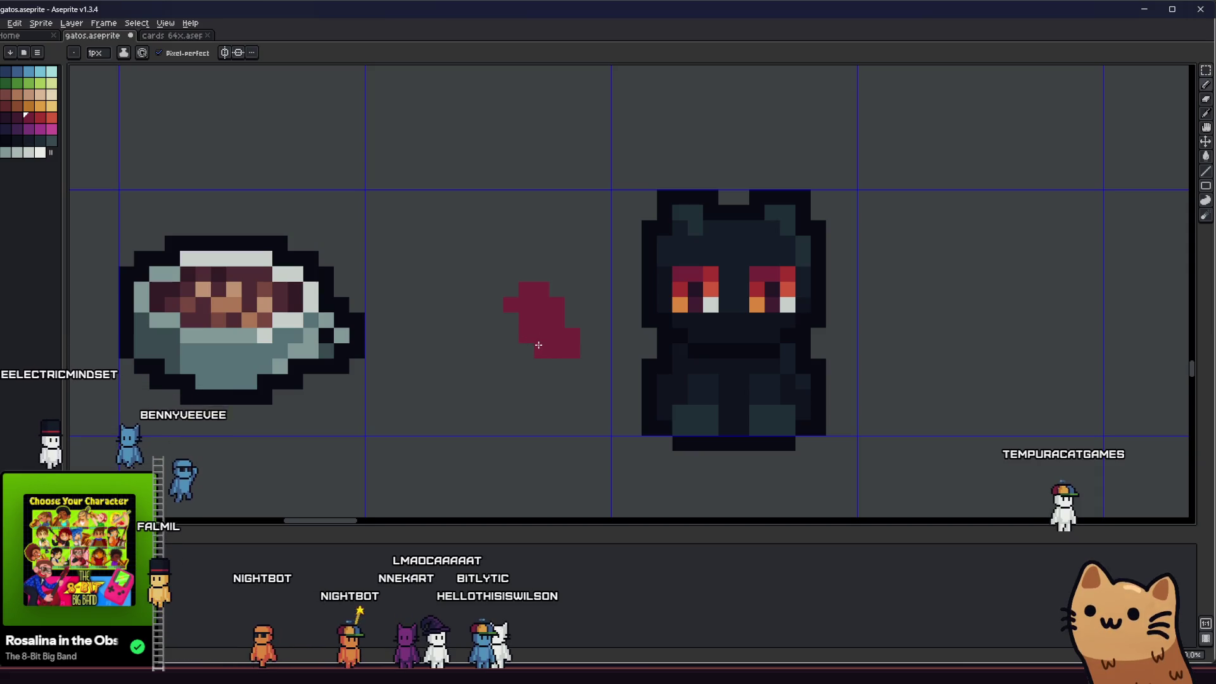
Erase the stray pixel at the maroon shape's left edge
{"action": "key", "text": "e"}
{"action": "left_click", "coordinate": [511, 305]}
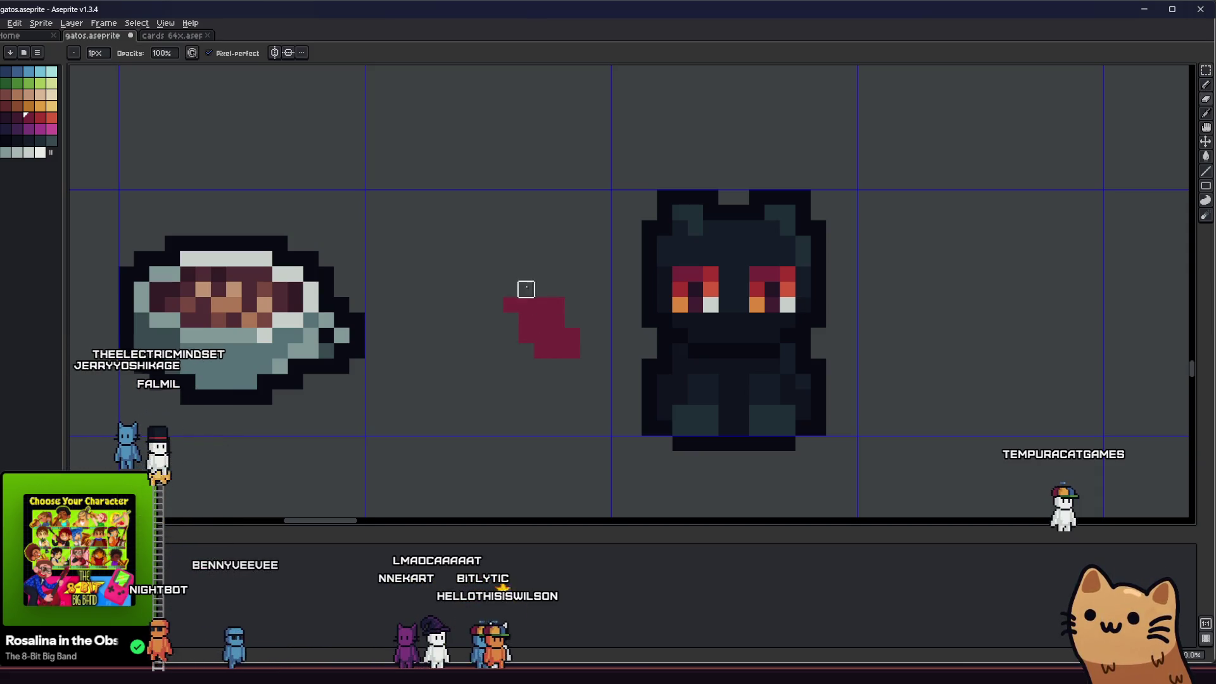
{"action": "key", "text": "b"}
{"action": "left_click_drag", "start_coordinate": [511, 366], "coordinate": [473, 378]}
Copy the maroon shape to its left and mirror the copy horizontally
{"action": "key", "text": "m"}
{"action": "left_click_drag", "start_coordinate": [463, 308], "coordinate": [573, 416]}
{"action": "mouse_move", "coordinate": [519, 367]}
{"action": "left_mouse_down"}
{"action": "mouse_move", "coordinate": [430, 370]}
{"action": "mouse_move", "coordinate": [441, 382]}
{"action": "mouse_move", "coordinate": [435, 362]}
{"action": "mouse_move", "coordinate": [454, 361]}
{"action": "mouse_move", "coordinate": [397, 380]}
{"action": "left_mouse_up"}
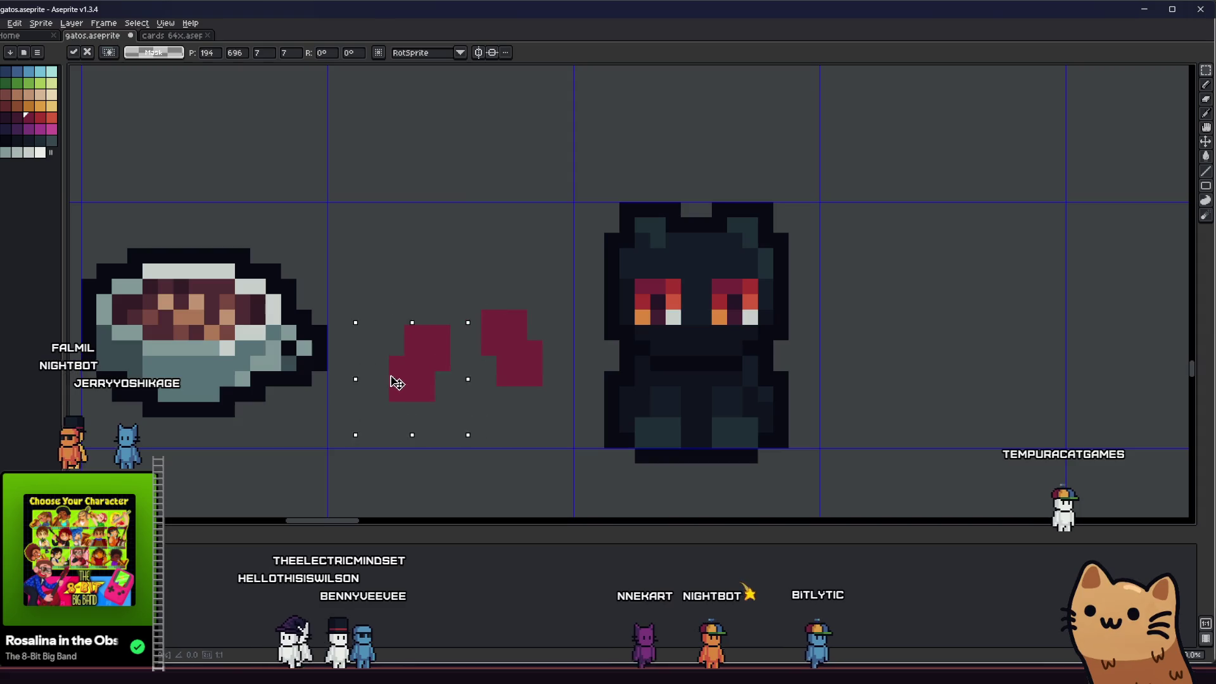
{"action": "key", "text": "shift+h"}
{"action": "key", "text": "ctrl+d"}
{"action": "key", "text": "b"}
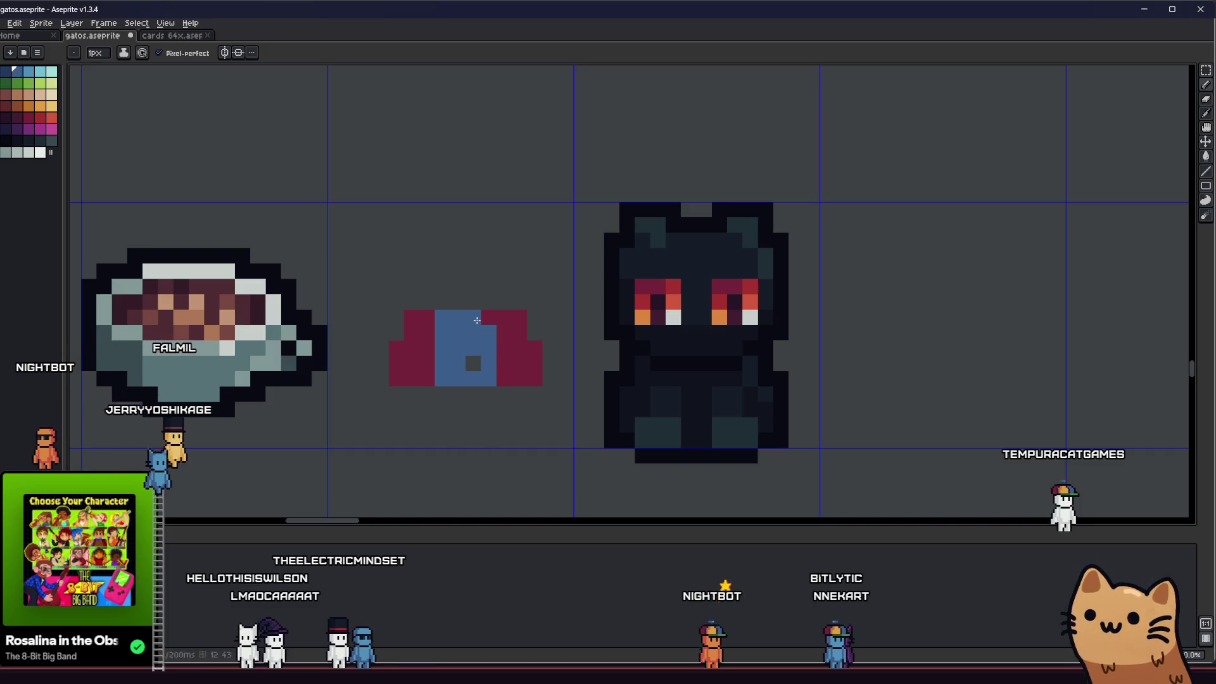
Recolour a column of the piece's blue pixels crimson
{"action": "scroll", "coordinate": [485, 317], "scroll_direction": "left", "scroll_amount": 2}
{"action": "scroll", "coordinate": [485, 317], "scroll_direction": "down", "scroll_amount": 5}
{"action": "scroll", "coordinate": [487, 372], "scroll_direction": "up", "scroll_amount": 5}
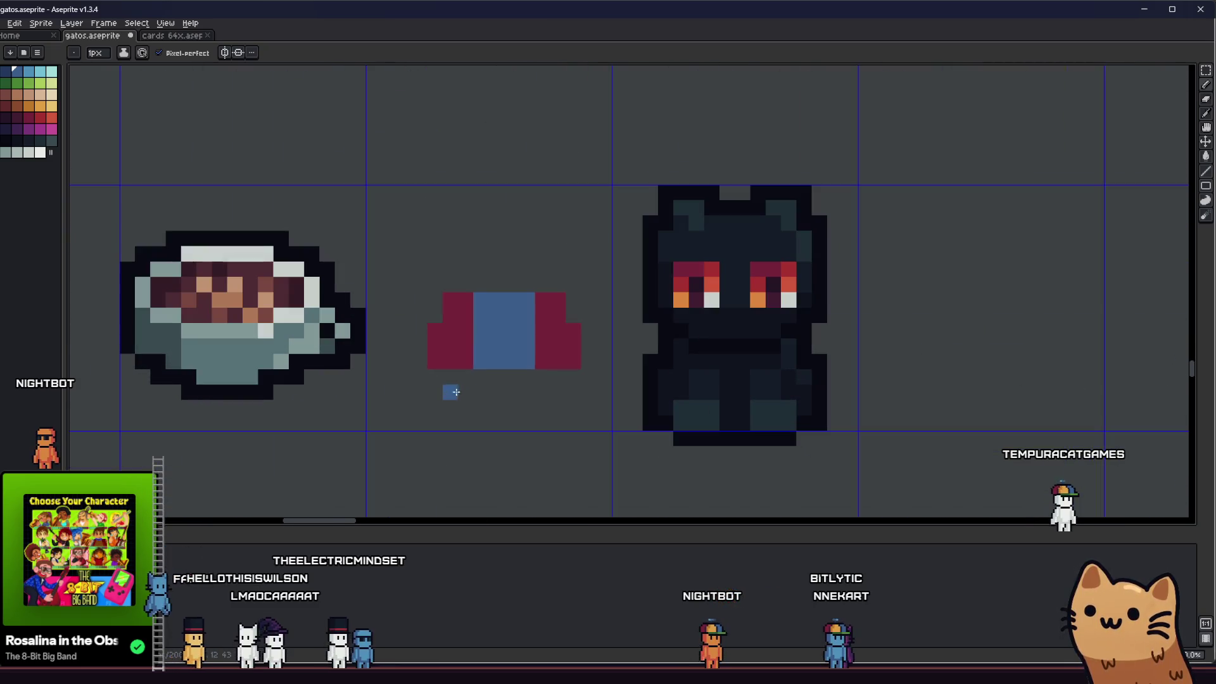
{"action": "scroll", "coordinate": [487, 371], "scroll_direction": "down", "scroll_amount": 2}
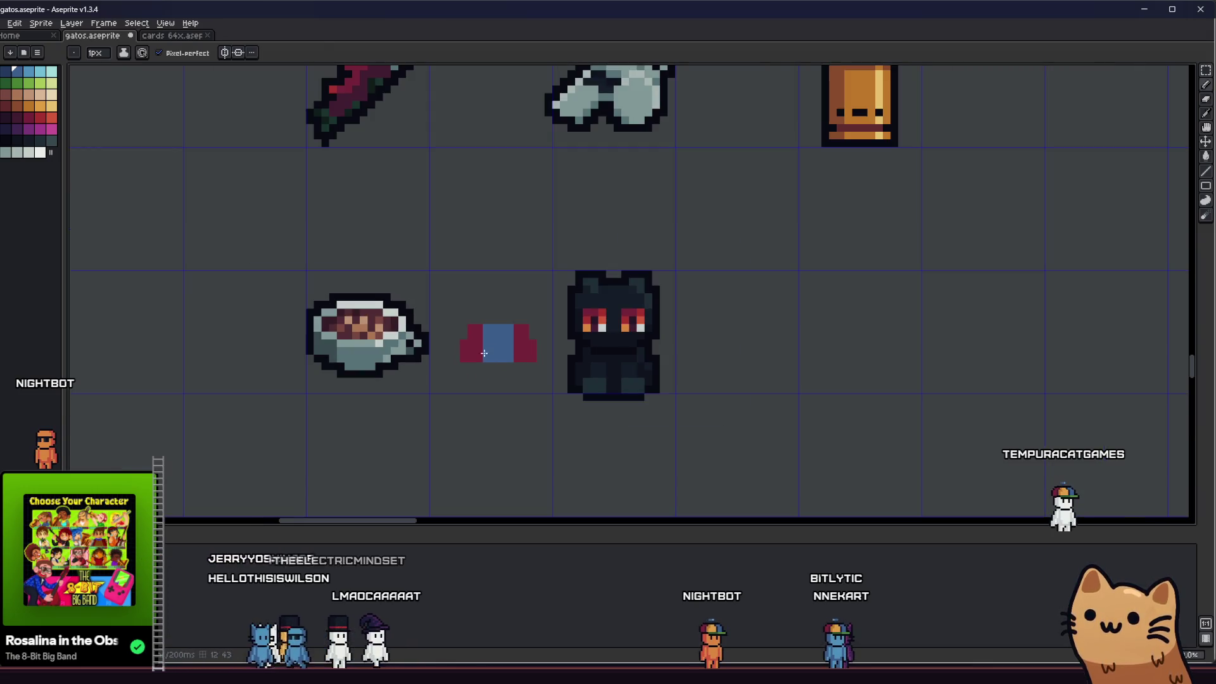
{"action": "scroll", "coordinate": [484, 339], "scroll_direction": "up", "scroll_amount": 3}
{"action": "key", "text": "alt"}
{"action": "left_click", "coordinate": [483, 338], "text": "alt"}
{"action": "left_click_drag", "start_coordinate": [510, 298], "coordinate": [508, 342]}
{"action": "scroll", "coordinate": [447, 388], "scroll_direction": "up", "scroll_amount": 1}
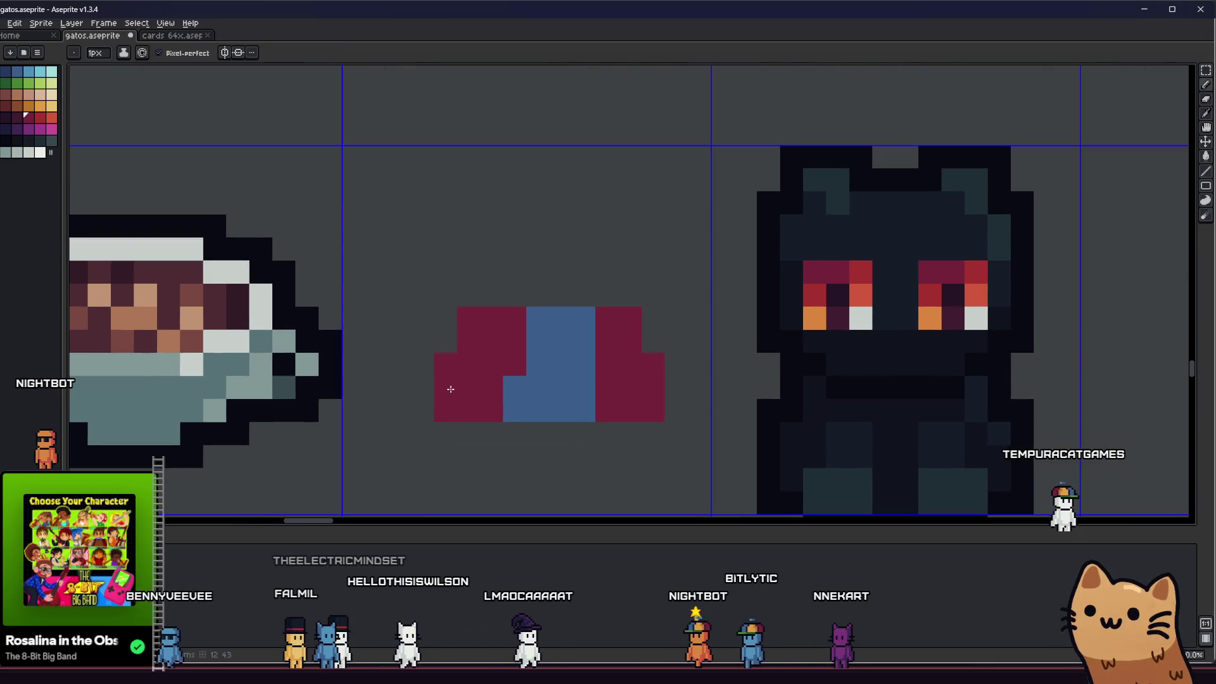
{"action": "scroll", "coordinate": [453, 389], "scroll_direction": "down", "scroll_amount": 4}
{"action": "scroll", "coordinate": [488, 393], "scroll_direction": "up", "scroll_amount": 3}
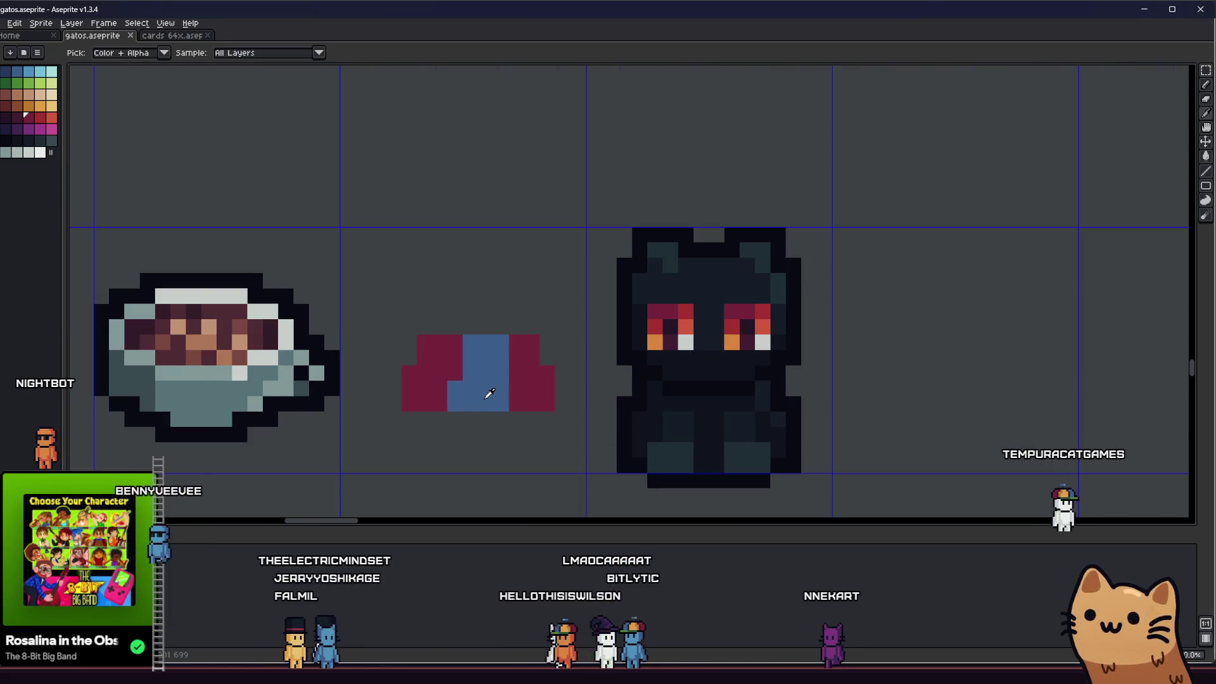
{"action": "key", "text": "alt"}
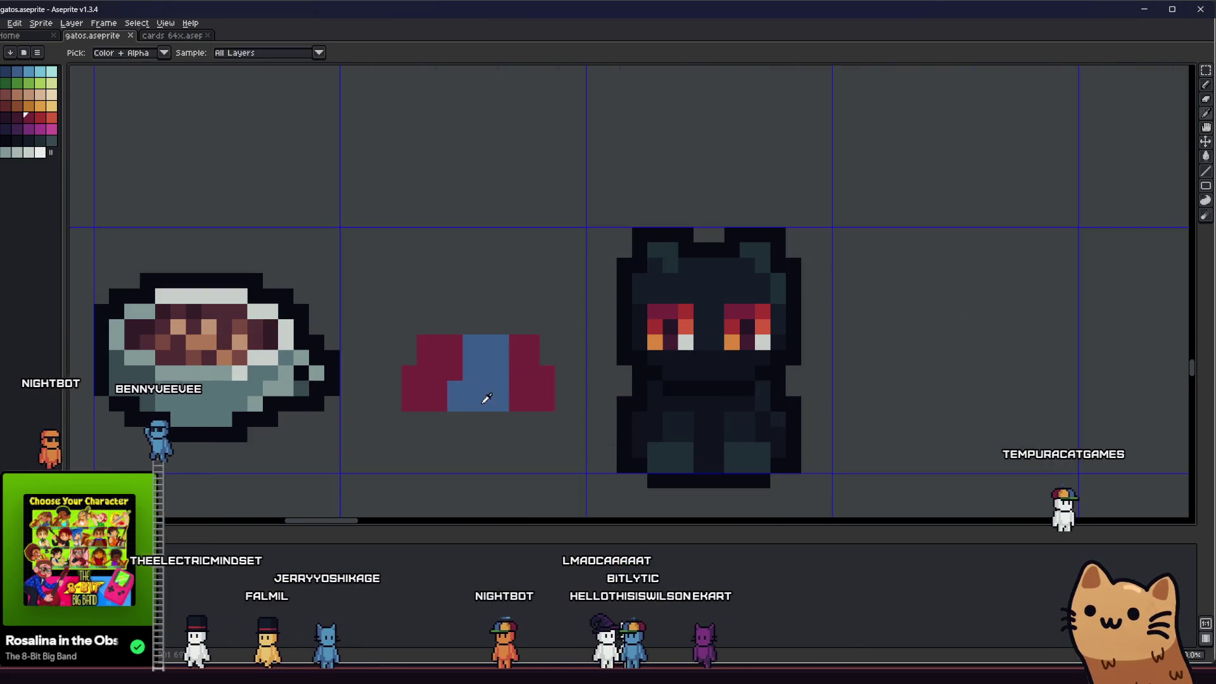
Move the piece's right section one pixel left
{"action": "key", "text": "m"}
{"action": "left_click_drag", "start_coordinate": [557, 318], "coordinate": [493, 429]}
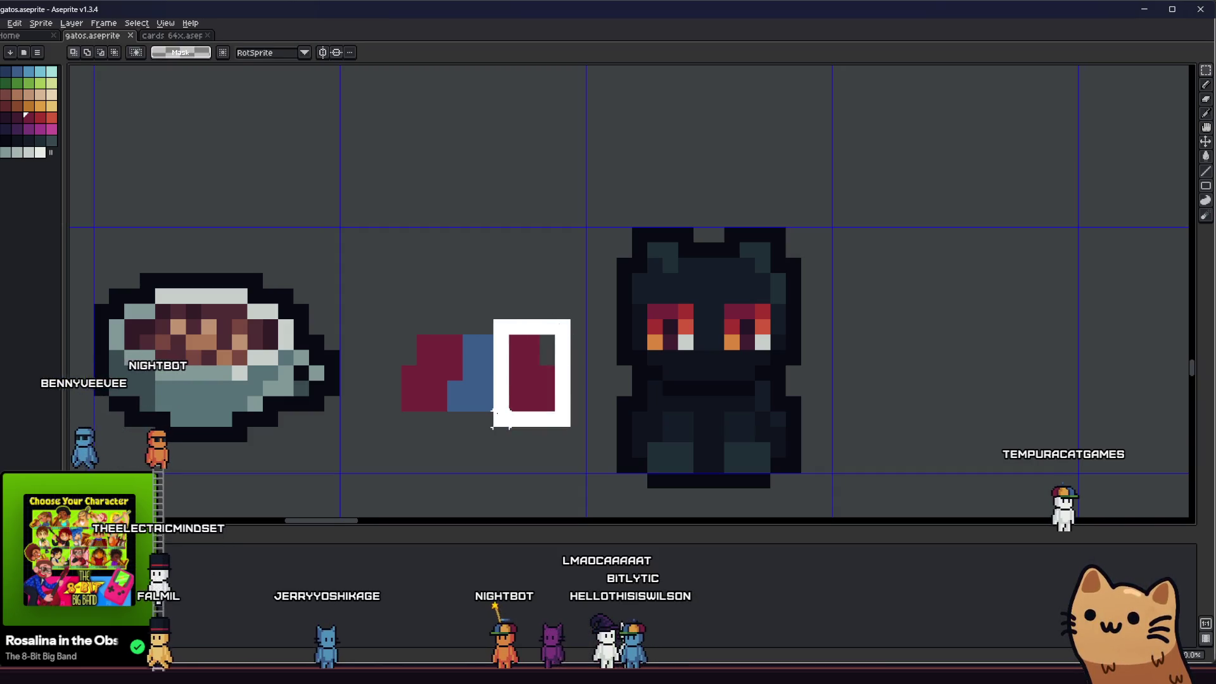
{"action": "left_click_drag", "start_coordinate": [526, 374], "coordinate": [510, 373]}
{"action": "key", "text": "Return"}
{"action": "scroll", "coordinate": [445, 449], "scroll_direction": "down", "scroll_amount": 4}
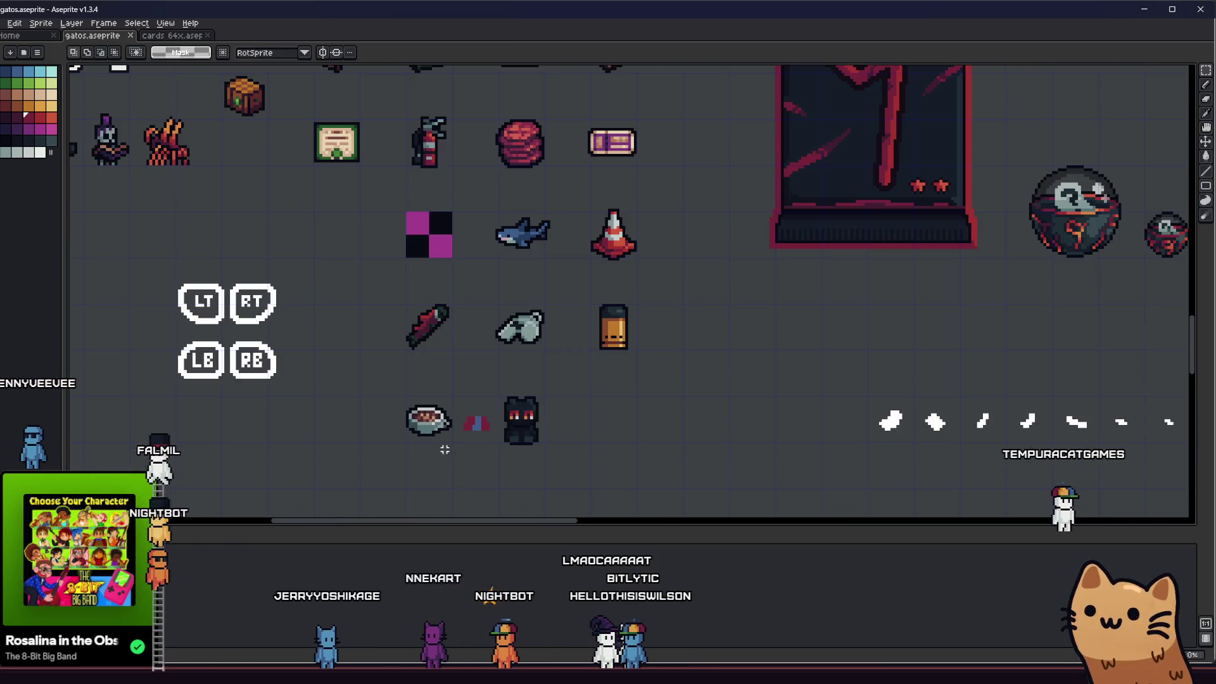
{"action": "scroll", "coordinate": [445, 450], "scroll_direction": "down", "scroll_amount": 1}
{"action": "scroll", "coordinate": [446, 450], "scroll_direction": "up", "scroll_amount": 5}
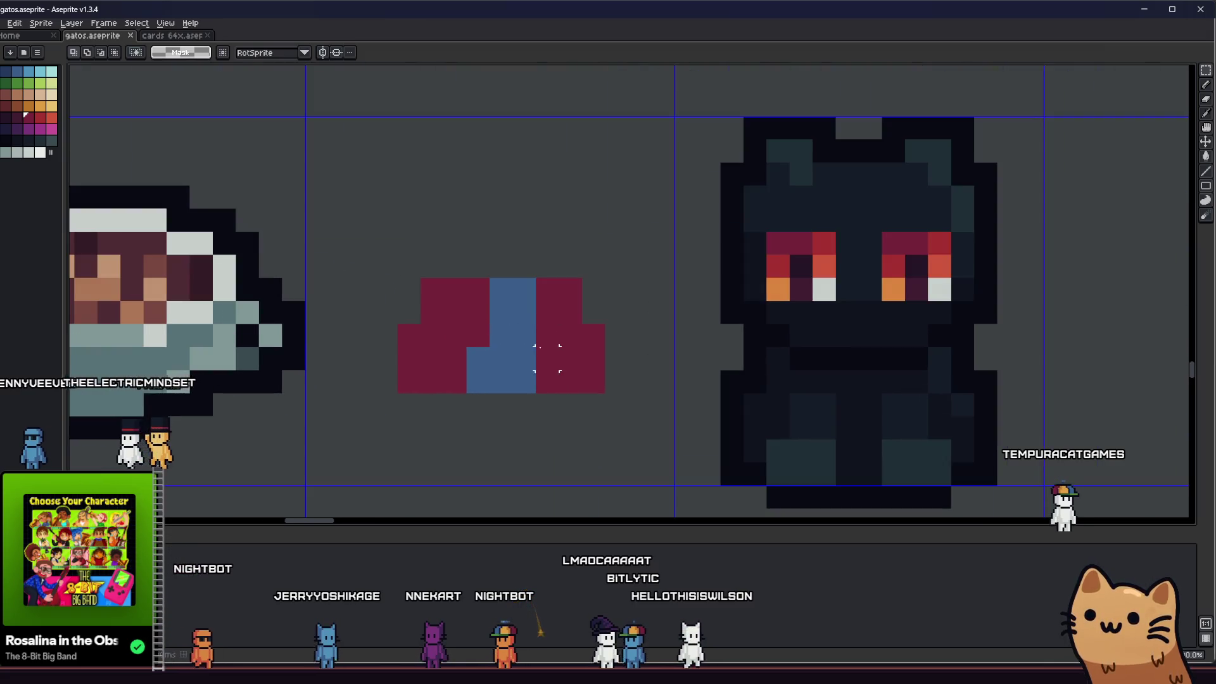
Fill the right section with palette green instead of blue
{"action": "key", "text": "i"}
{"action": "left_click", "coordinate": [498, 356]}
{"action": "key", "text": "g"}
{"action": "left_click", "coordinate": [564, 377]}
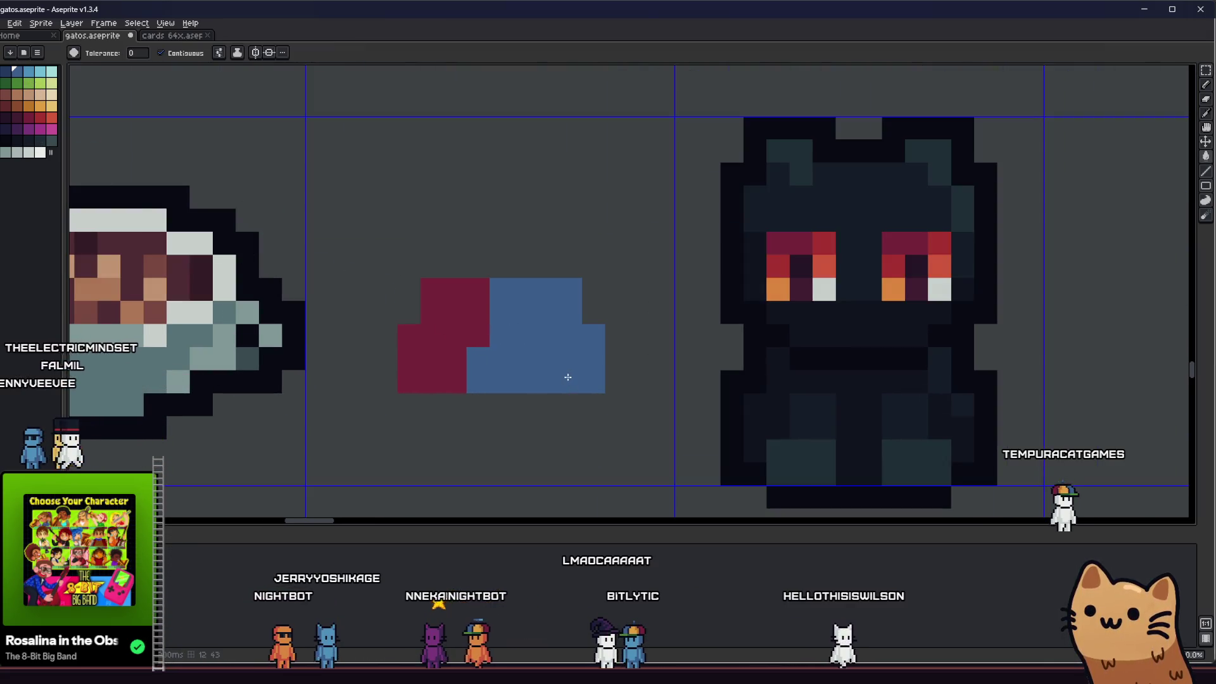
{"action": "key", "text": "ctrl+z"}
{"action": "left_click", "coordinate": [17, 83]}
{"action": "left_click", "coordinate": [543, 333]}
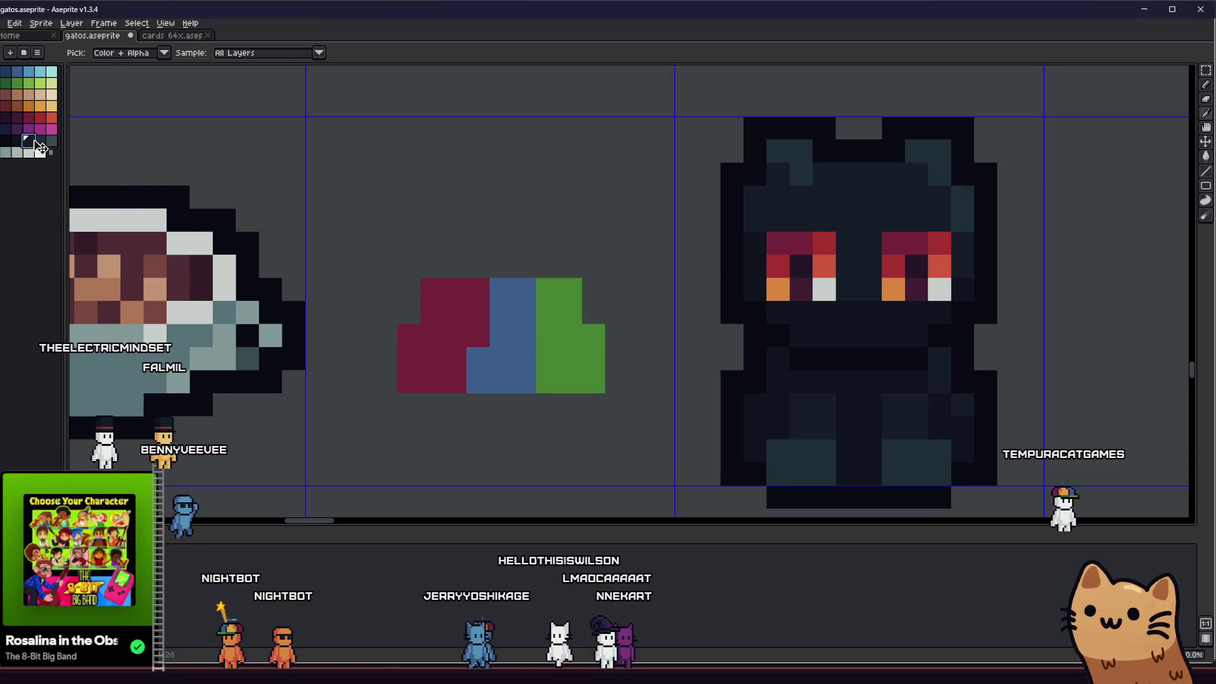
Draw near-black pixel lines on the red and blue sections
{"action": "key", "text": "b"}
{"action": "left_click", "coordinate": [454, 359]}
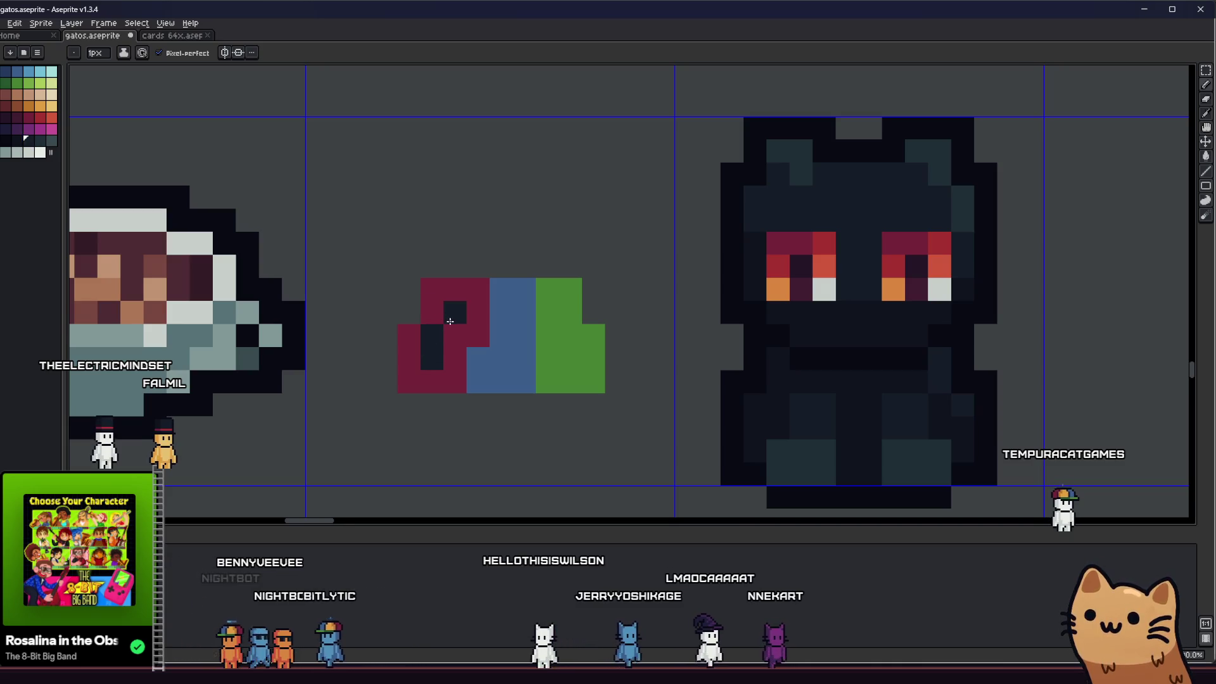
{"action": "left_click", "coordinate": [455, 336]}
{"action": "left_click_drag", "start_coordinate": [501, 359], "coordinate": [507, 332]}
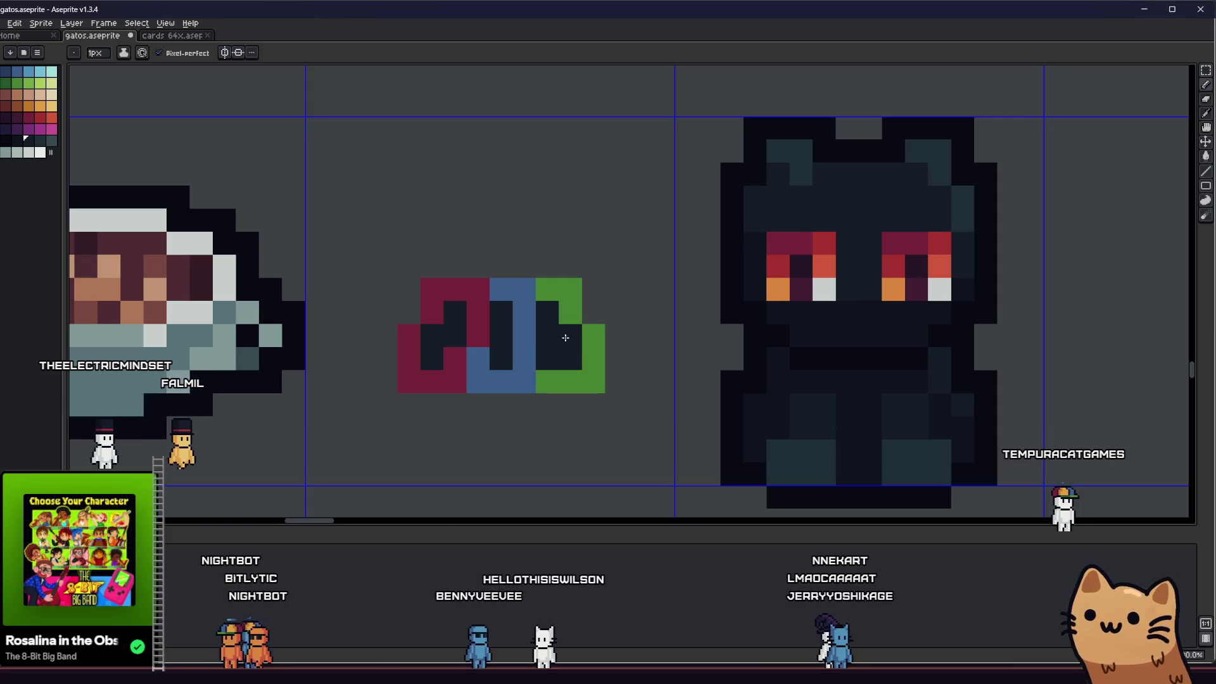
{"action": "scroll", "coordinate": [566, 338], "scroll_direction": "down", "scroll_amount": 2}
{"action": "key", "text": "m"}
{"action": "scroll", "coordinate": [494, 393], "scroll_direction": "up", "scroll_amount": 3}
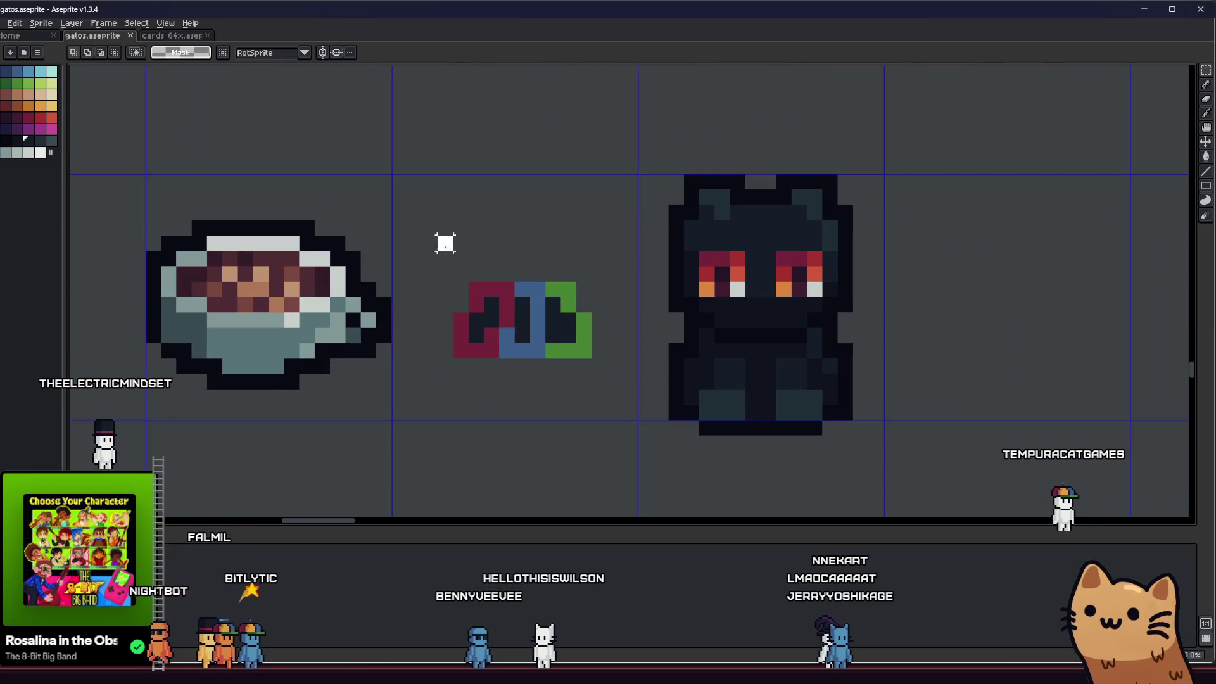
Try the tricolour piece on the cat's belly, then undo it back beside the cat
{"action": "left_click_drag", "start_coordinate": [446, 243], "coordinate": [617, 418]}
{"action": "mouse_move", "coordinate": [542, 346]}
{"action": "left_mouse_down"}
{"action": "mouse_move", "coordinate": [758, 388]}
{"action": "mouse_move", "coordinate": [785, 374]}
{"action": "mouse_move", "coordinate": [778, 392]}
{"action": "left_mouse_up"}
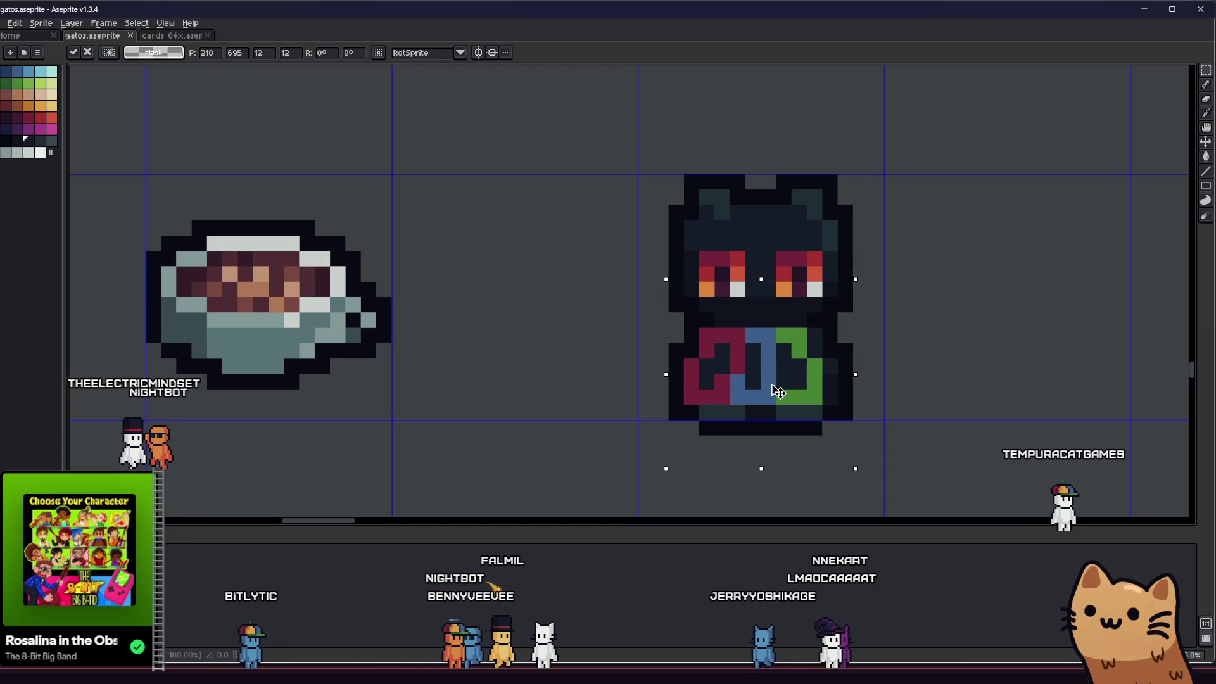
{"action": "key", "text": "ctrl+z"}
Deselect, pick a darker palette shade, and switch to the Paint Bucket tool
{"action": "scroll", "coordinate": [507, 374], "scroll_direction": "up", "scroll_amount": 2}
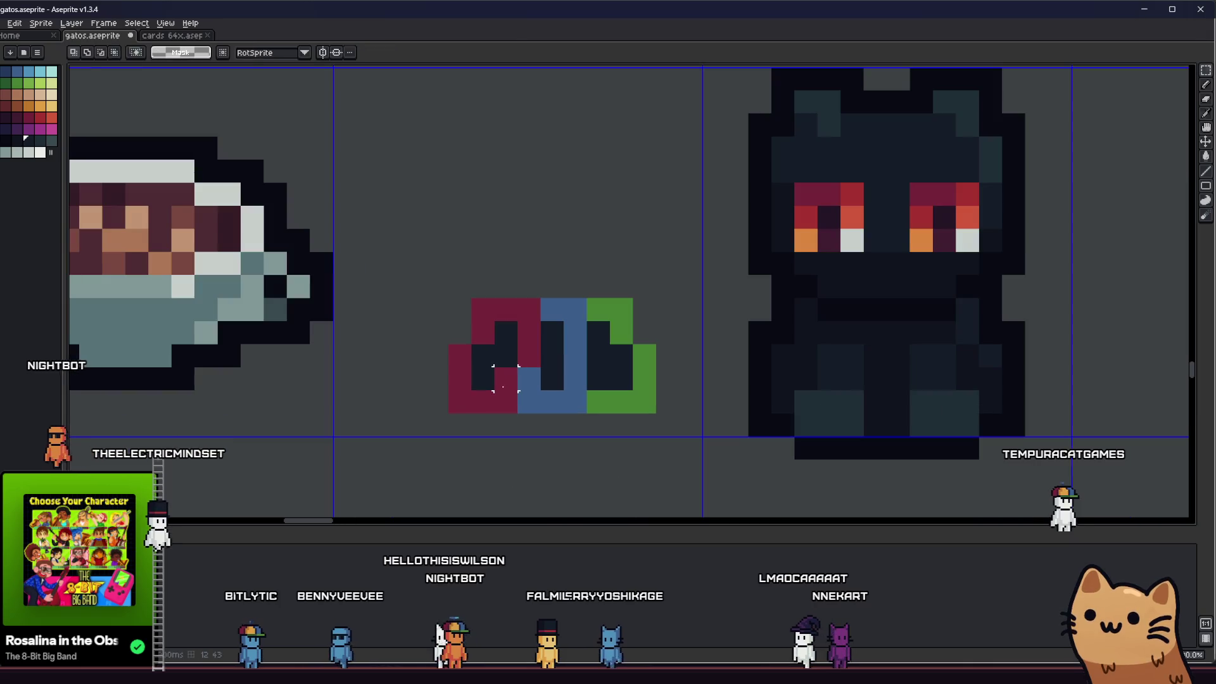
{"action": "key", "text": "ctrl+d"}
{"action": "key", "text": "i"}
{"action": "left_click", "coordinate": [501, 349]}
{"action": "key", "text": "g"}
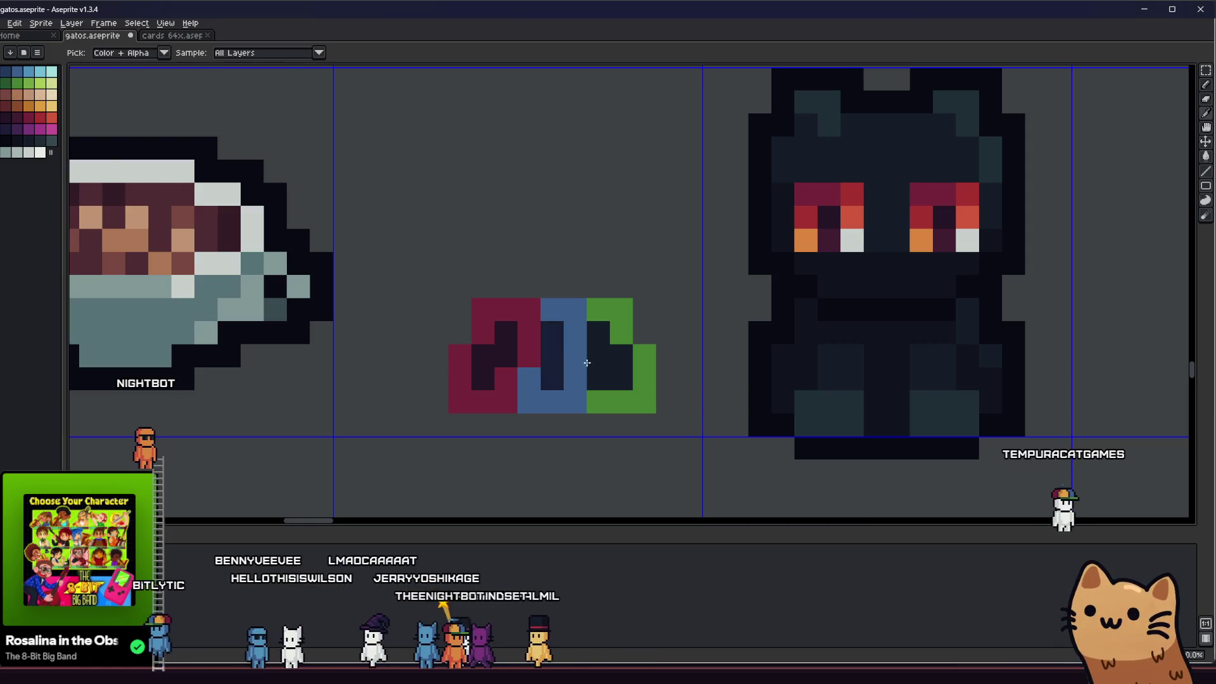
Fill the green section's mark dark green and paint light-green highlights along it
{"action": "key", "text": "g"}
{"action": "left_click", "coordinate": [609, 392]}
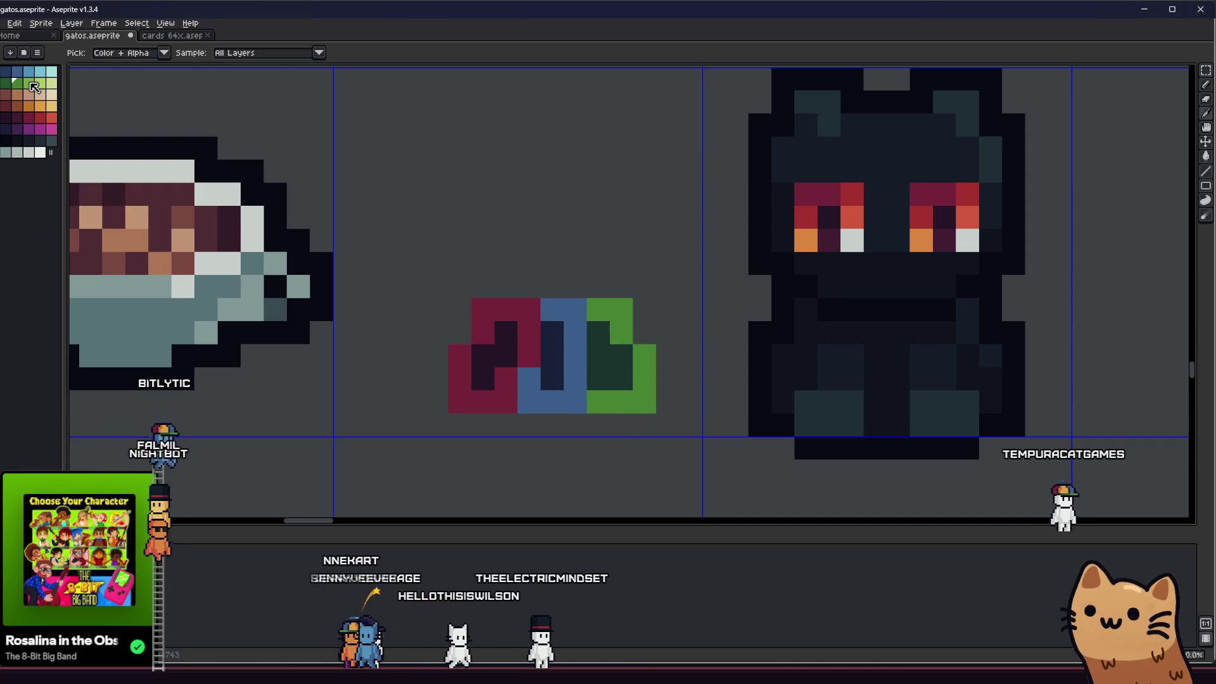
{"action": "left_click", "coordinate": [605, 311]}
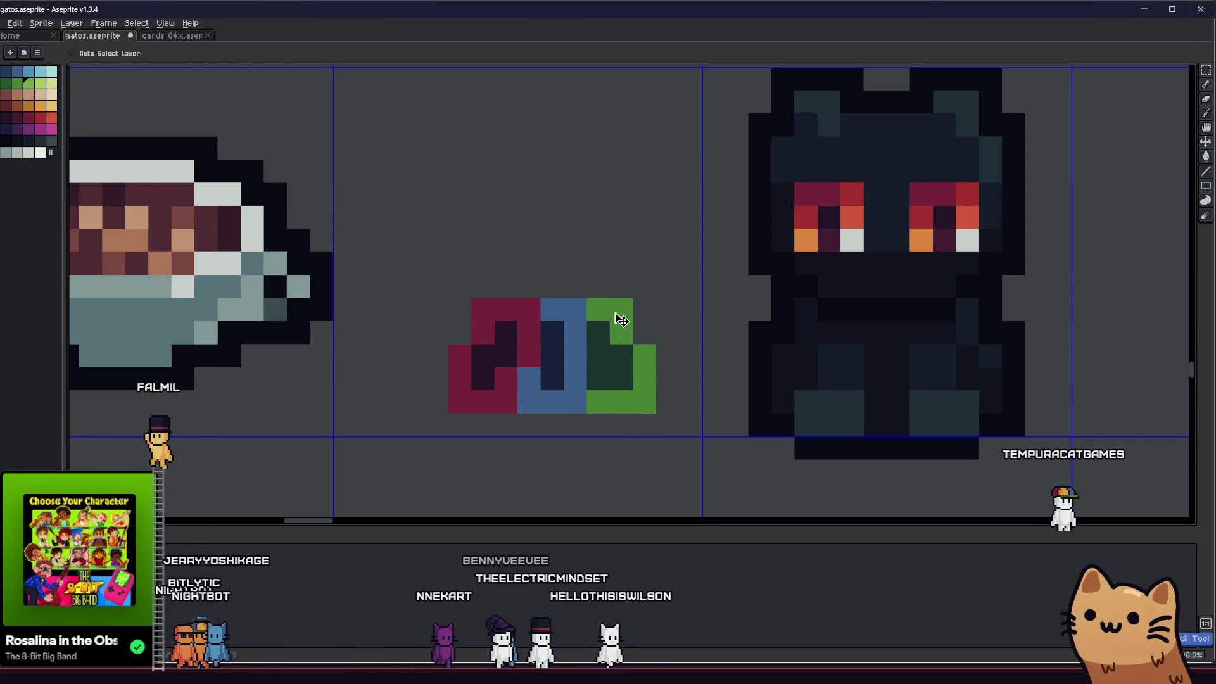
{"action": "left_click_drag", "start_coordinate": [619, 321], "coordinate": [632, 366]}
Add a light-blue highlight pixel to the piece's blue section
{"action": "left_click", "coordinate": [29, 71]}
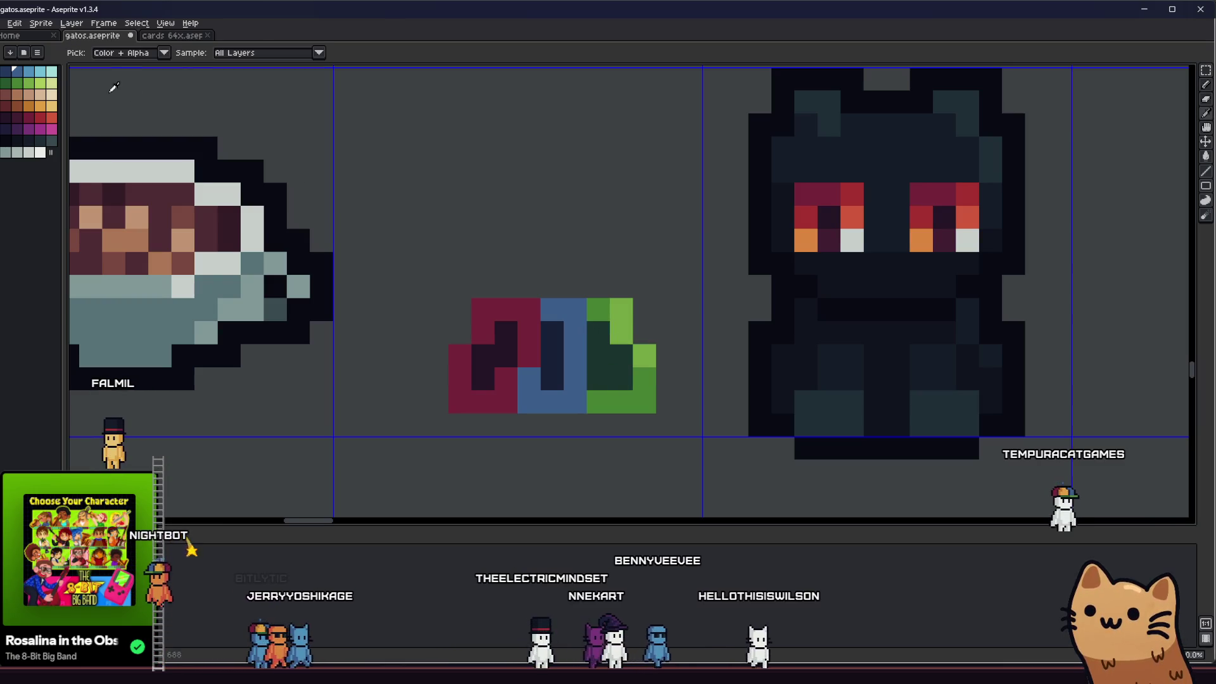
{"action": "left_click", "coordinate": [562, 337]}
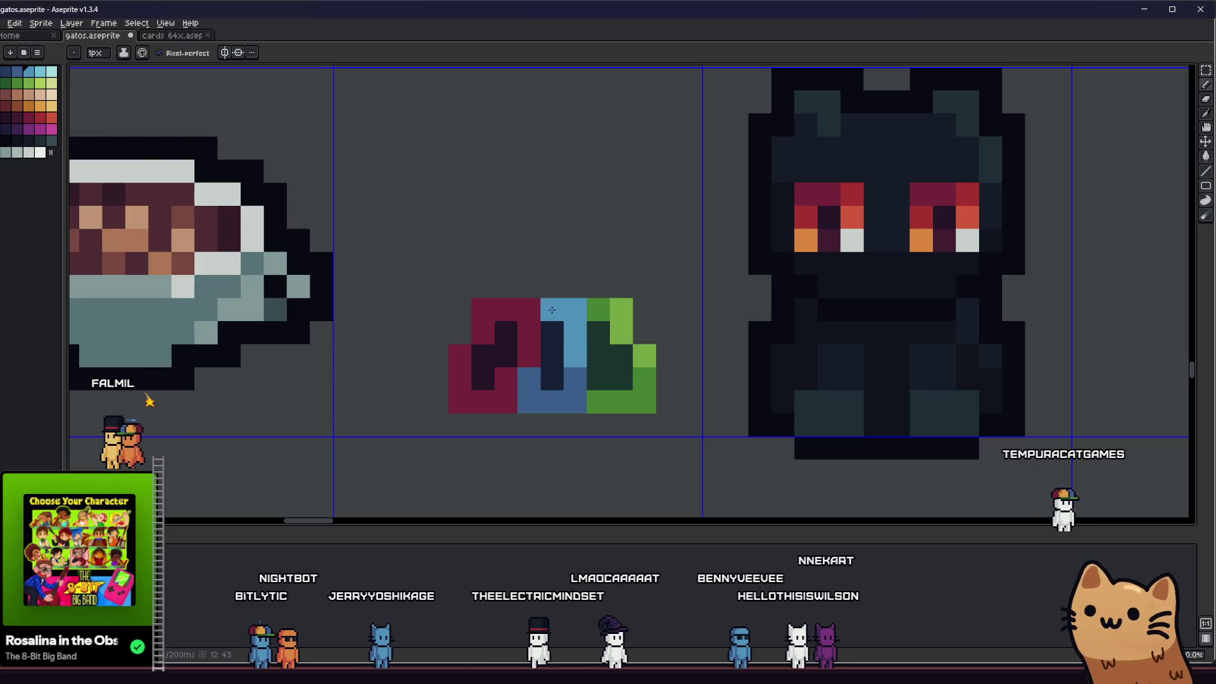
{"action": "left_click", "coordinate": [38, 118]}
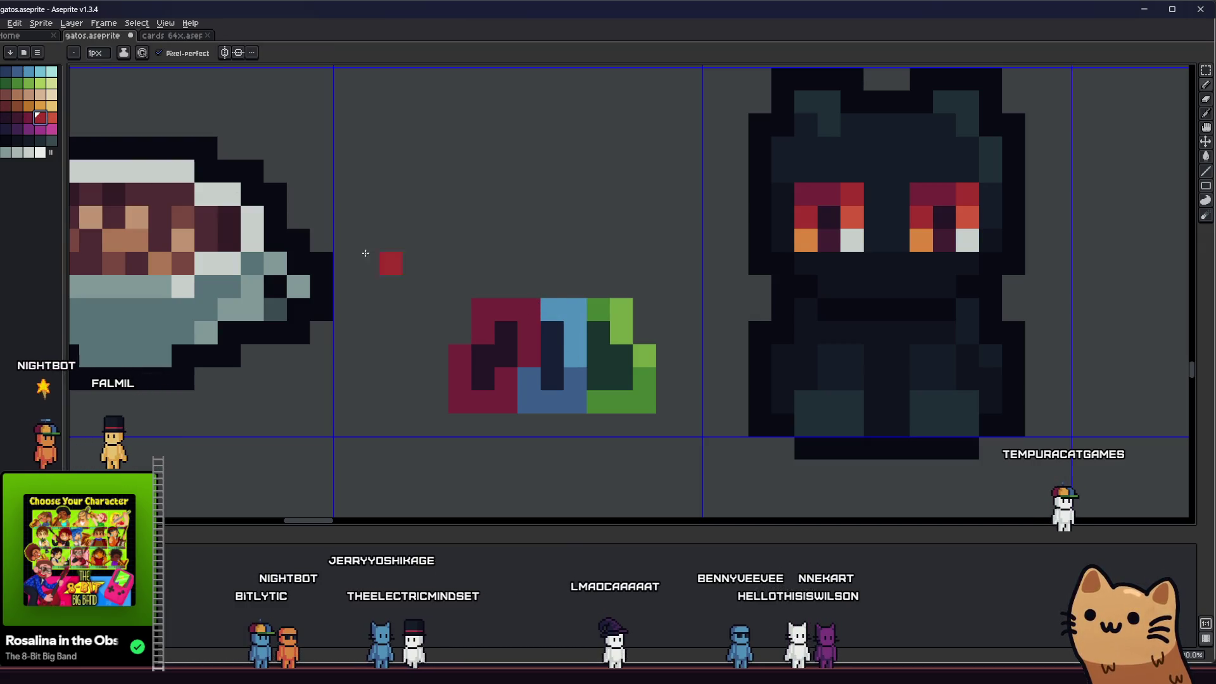
{"action": "scroll", "coordinate": [507, 308], "scroll_direction": "down", "scroll_amount": 3}
Try the piece on the cat's body, then move it back off and drop it
{"action": "scroll", "coordinate": [545, 329], "scroll_direction": "up", "scroll_amount": 2}
{"action": "key", "text": "m"}
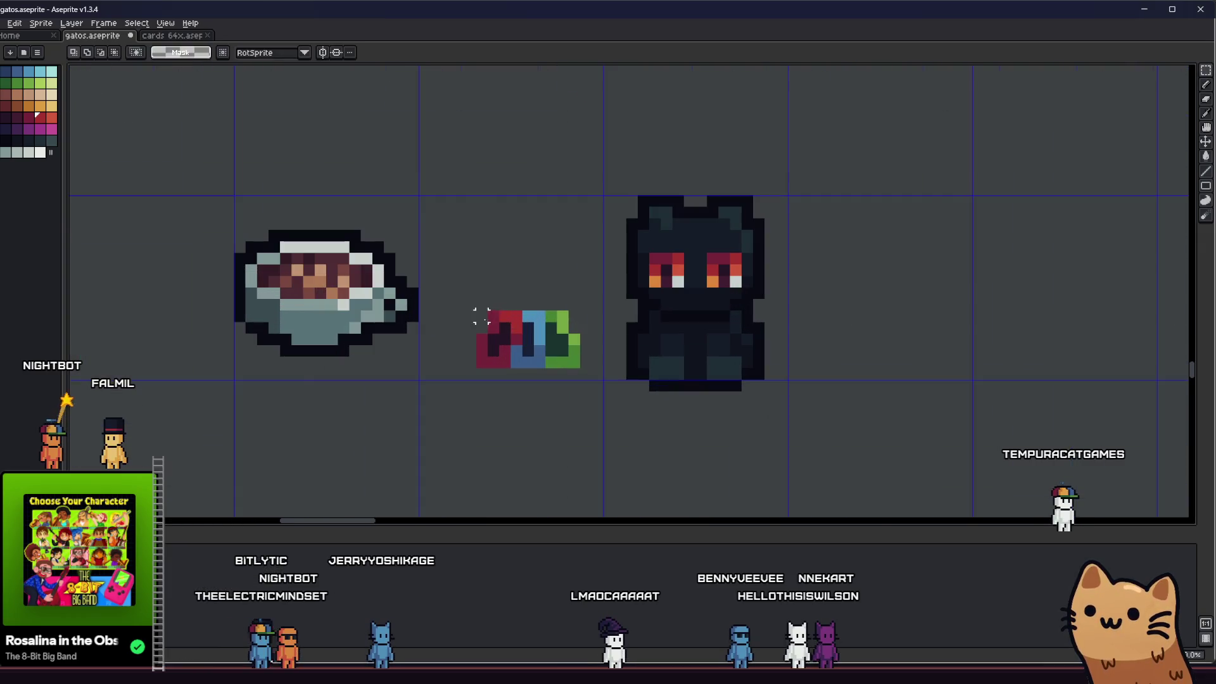
{"action": "mouse_move", "coordinate": [466, 297]}
{"action": "left_mouse_down"}
{"action": "mouse_move", "coordinate": [579, 377]}
{"action": "mouse_move", "coordinate": [707, 360]}
{"action": "left_mouse_up"}
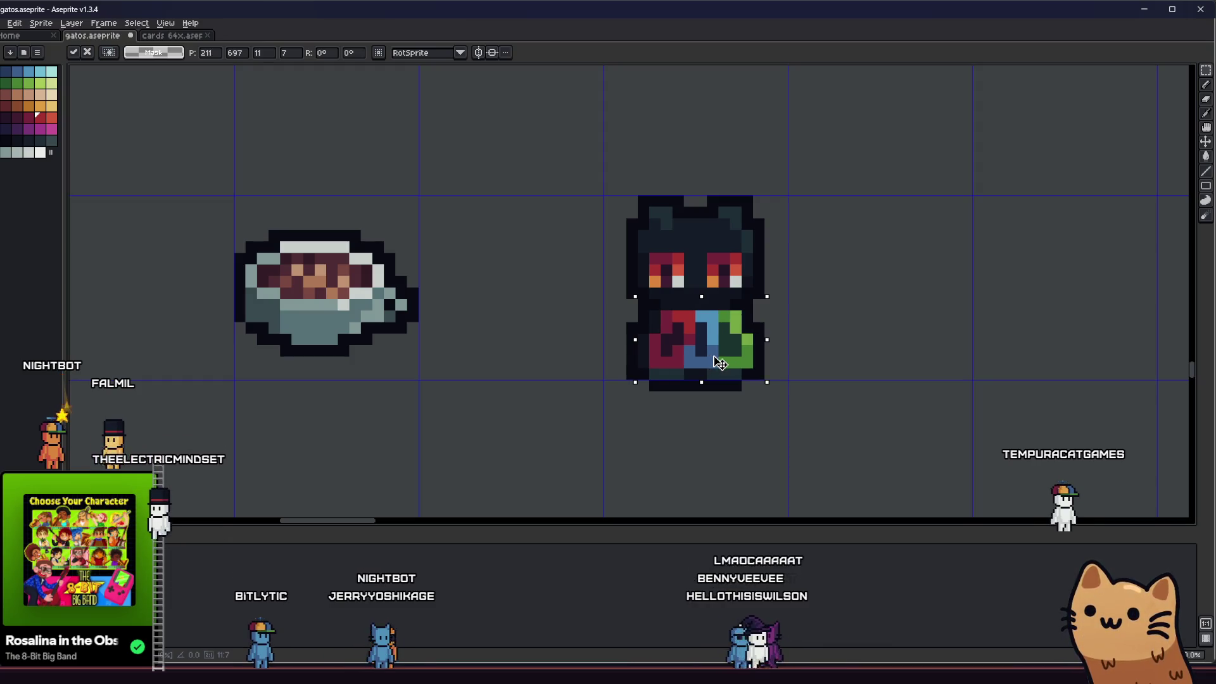
{"action": "left_click_drag", "start_coordinate": [712, 362], "coordinate": [528, 396]}
{"action": "left_click", "coordinate": [435, 338]}
Nudge the piece's red left part one pixel to the right
{"action": "mouse_move", "coordinate": [451, 321]}
{"action": "left_mouse_down"}
{"action": "mouse_move", "coordinate": [489, 416]}
{"action": "mouse_move", "coordinate": [513, 417]}
{"action": "left_mouse_up"}
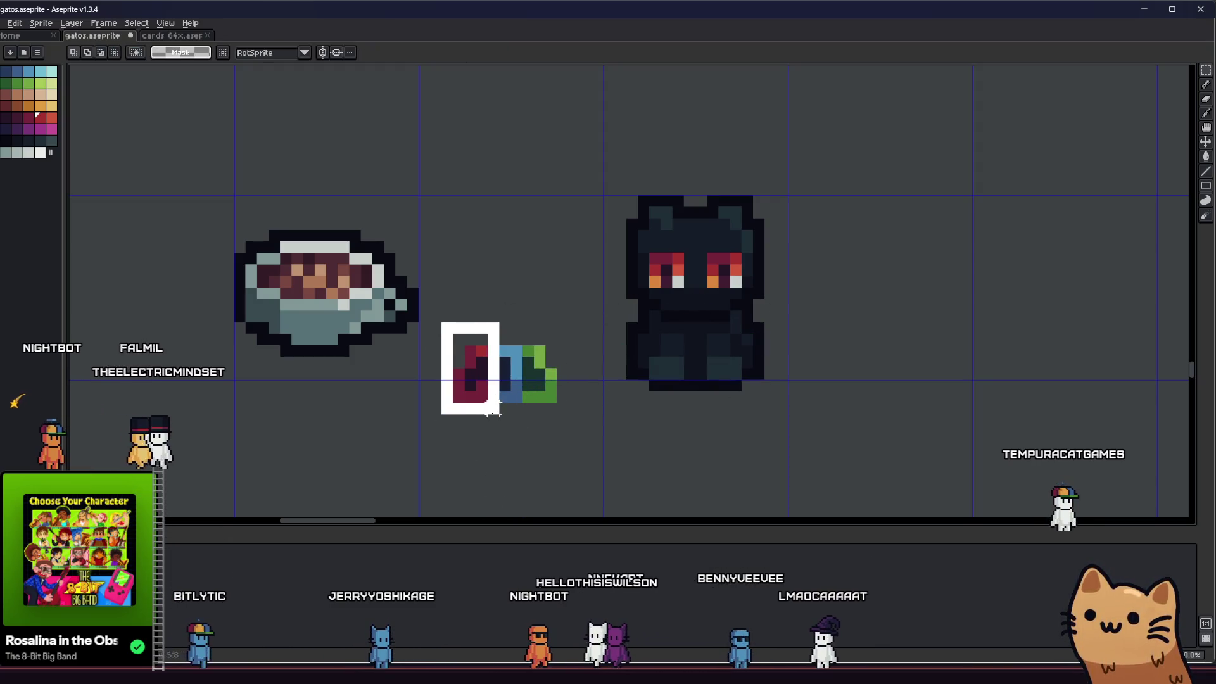
{"action": "key", "text": "Right"}
{"action": "left_click", "coordinate": [551, 430]}
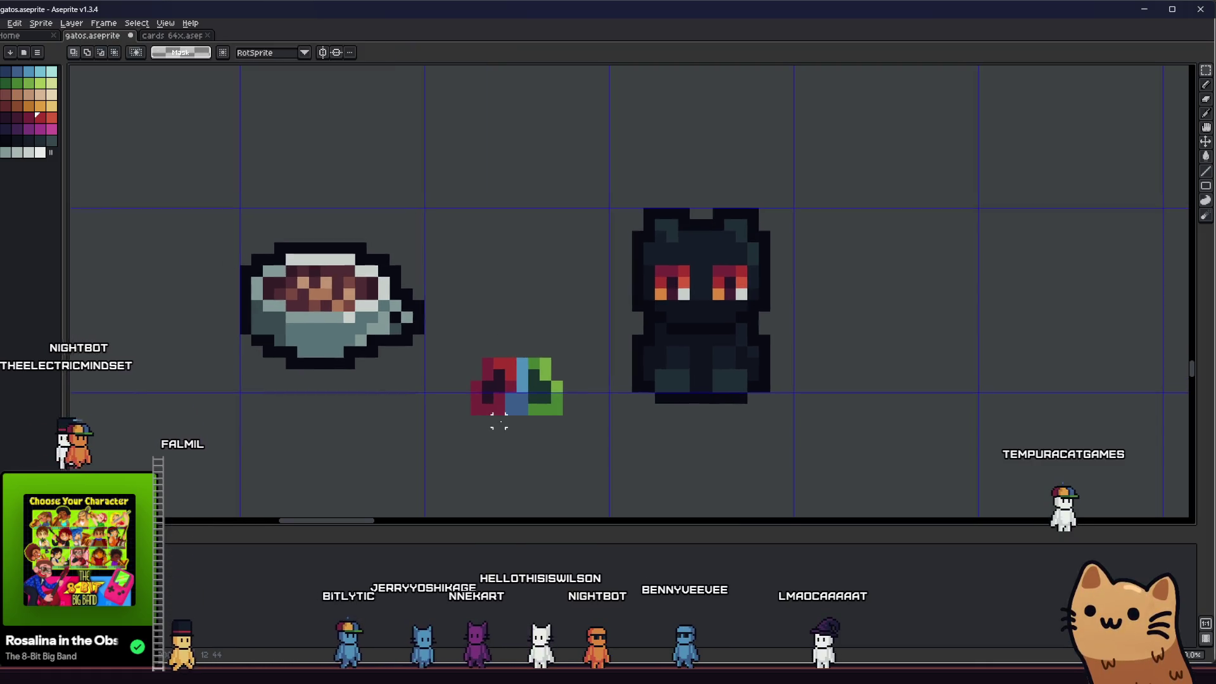
{"action": "scroll", "coordinate": [497, 405], "scroll_direction": "up", "scroll_amount": 1}
{"action": "key", "text": "i"}
{"action": "key", "text": "b"}
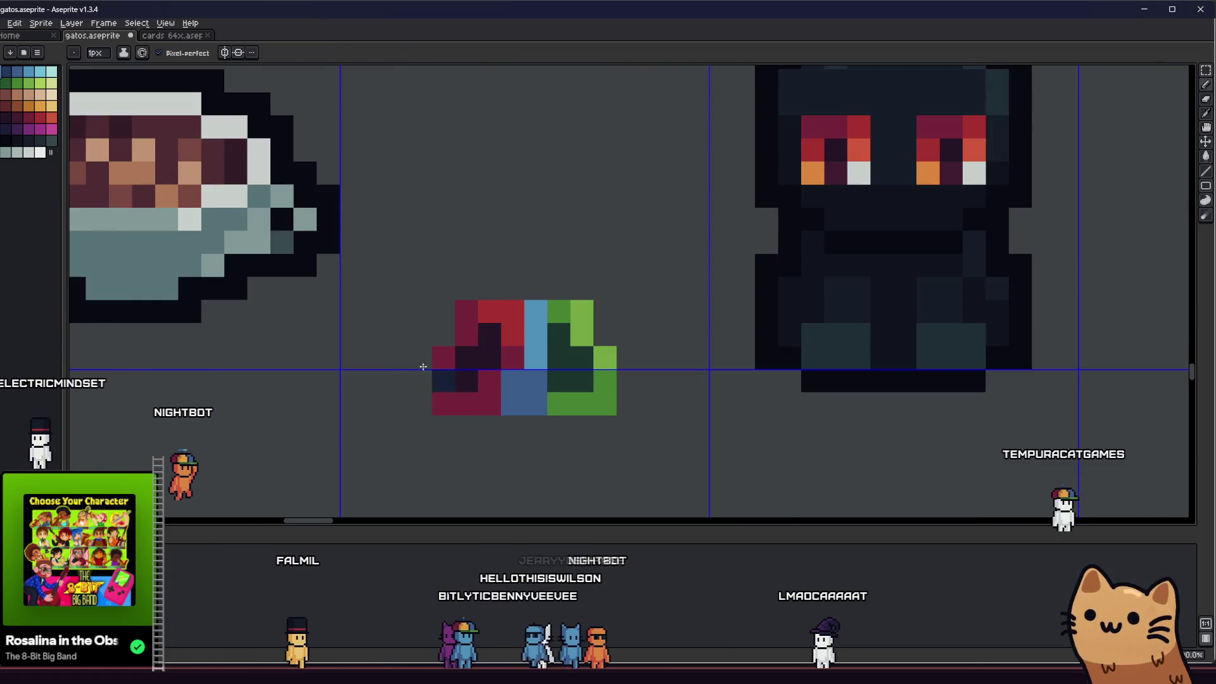
{"action": "scroll", "coordinate": [496, 408], "scroll_direction": "down", "scroll_amount": 1}
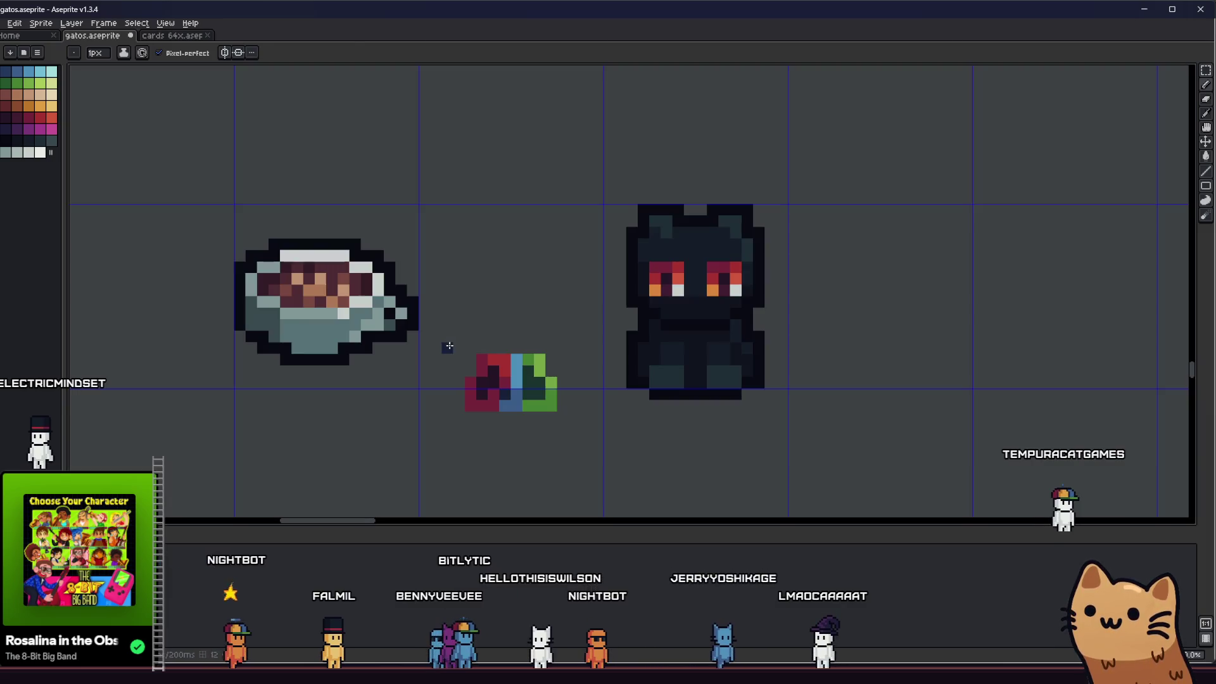
Place the piece on the cat's body again, then move it off to the left
{"action": "key", "text": "m"}
{"action": "left_click_drag", "start_coordinate": [445, 343], "coordinate": [578, 456]}
{"action": "left_click_drag", "start_coordinate": [535, 415], "coordinate": [681, 378]}
{"action": "key", "text": "Return"}
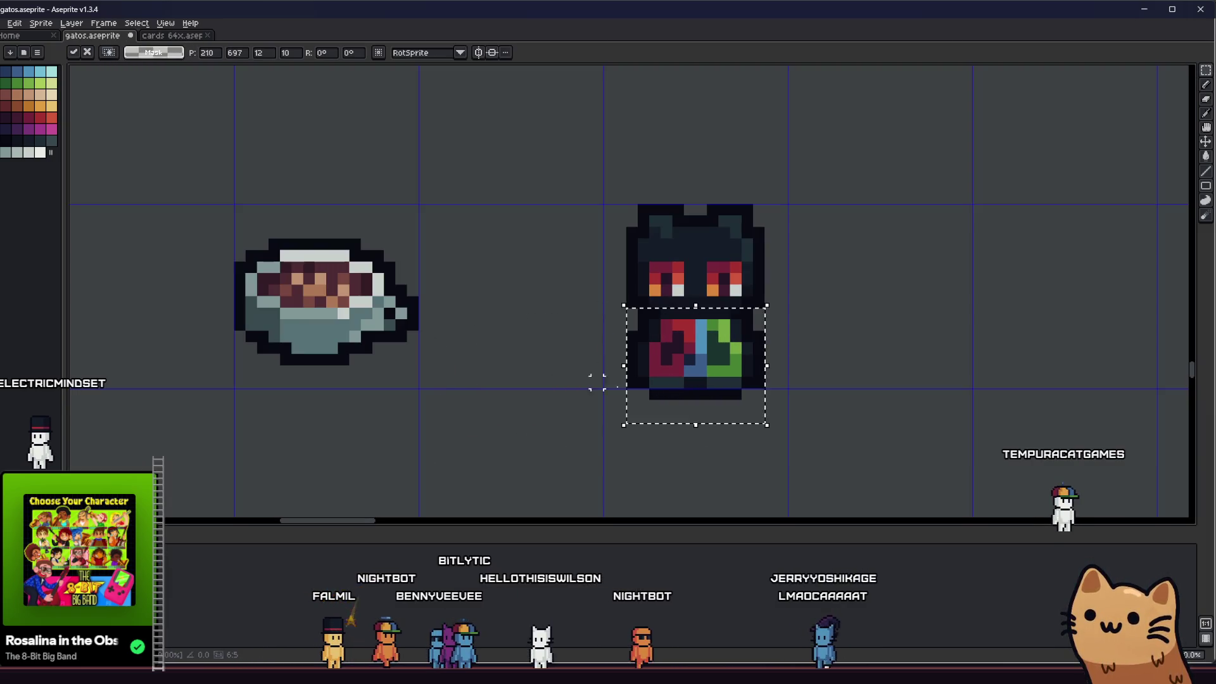
{"action": "scroll", "coordinate": [610, 483], "scroll_direction": "down", "scroll_amount": 3}
{"action": "scroll", "coordinate": [616, 482], "scroll_direction": "down", "scroll_amount": 3}
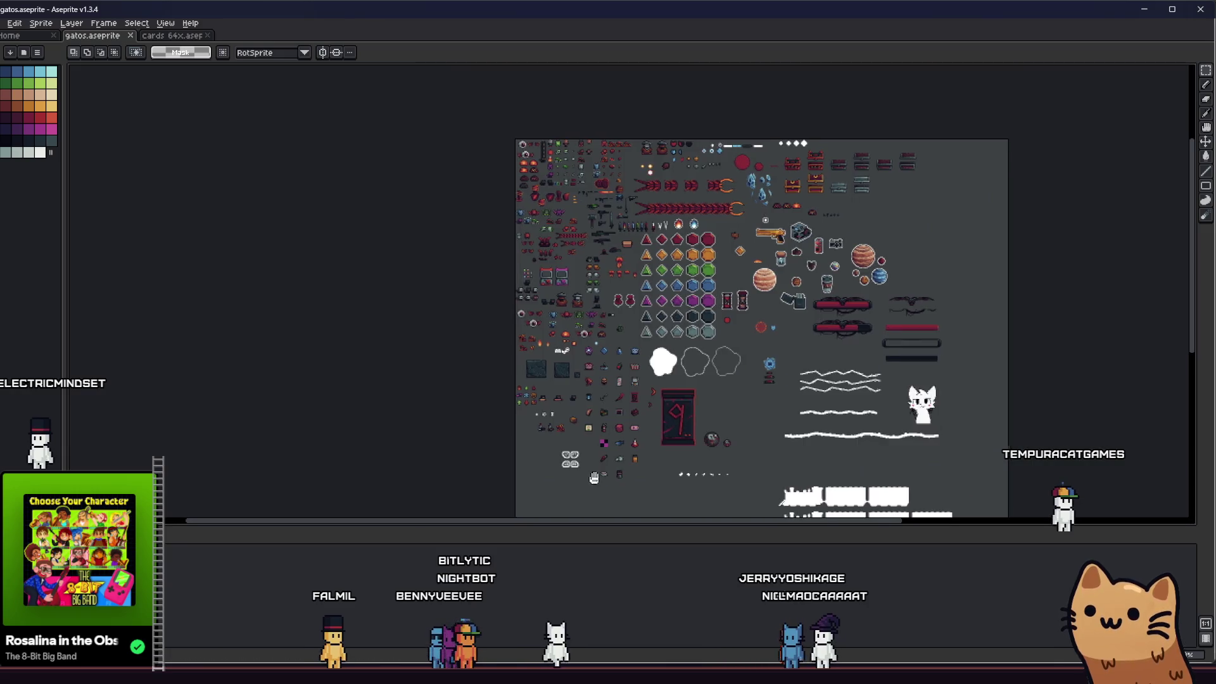
{"action": "scroll", "coordinate": [616, 482], "scroll_direction": "up", "scroll_amount": 5}
{"action": "left_click_drag", "start_coordinate": [605, 469], "coordinate": [408, 438]}
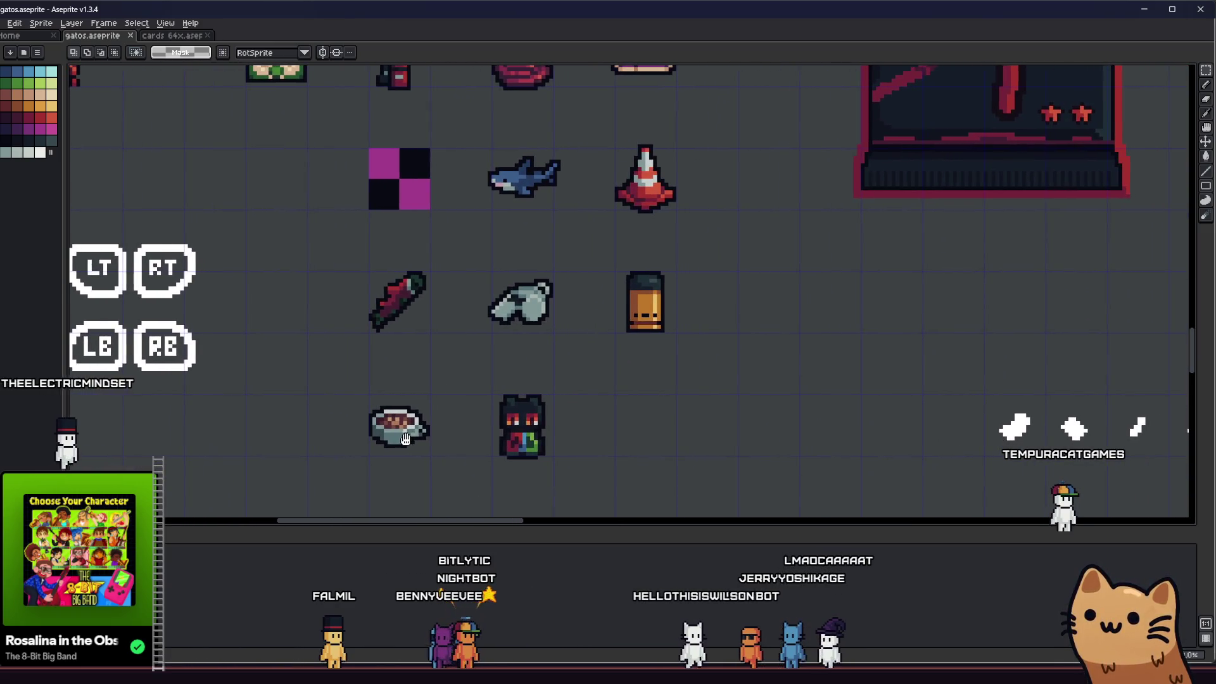
{"action": "scroll", "coordinate": [546, 461], "scroll_direction": "up", "scroll_amount": 3}
{"action": "left_click_drag", "start_coordinate": [491, 454], "coordinate": [306, 489]}
{"action": "mouse_move", "coordinate": [222, 460]}
{"action": "left_mouse_down"}
{"action": "mouse_move", "coordinate": [245, 426]}
{"action": "mouse_move", "coordinate": [420, 467]}
{"action": "left_mouse_up"}
Commit the piece's position and add a light-green highlight pixel to its green section
{"action": "key", "text": "Up"}
{"action": "key", "text": "ctrl+d"}
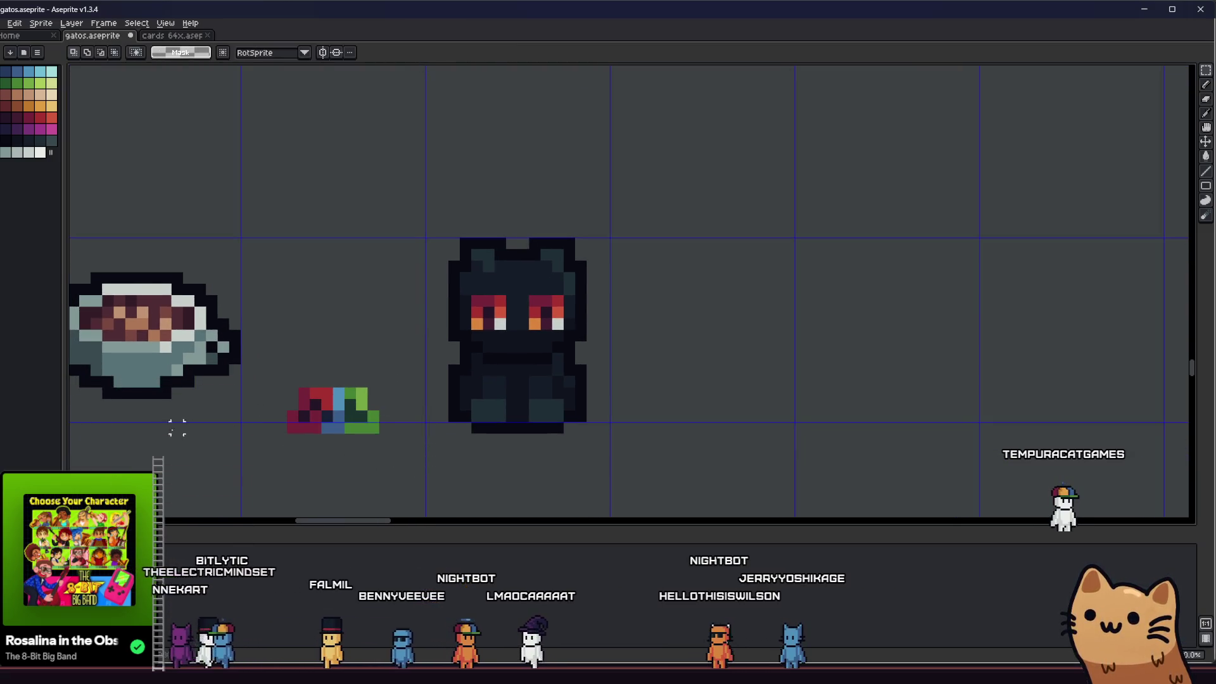
{"action": "left_click_drag", "start_coordinate": [281, 428], "coordinate": [323, 436]}
{"action": "scroll", "coordinate": [323, 436], "scroll_direction": "up", "scroll_amount": 3}
{"action": "key", "text": "b"}
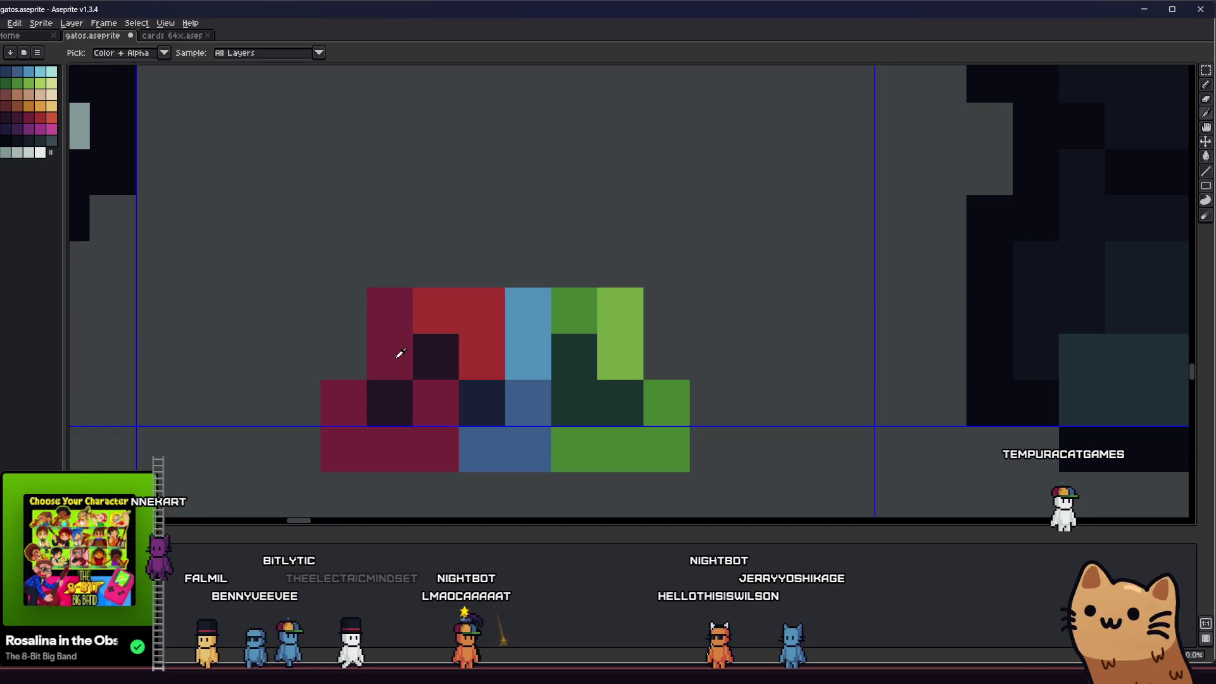
{"action": "left_click", "coordinate": [674, 361], "text": "alt"}
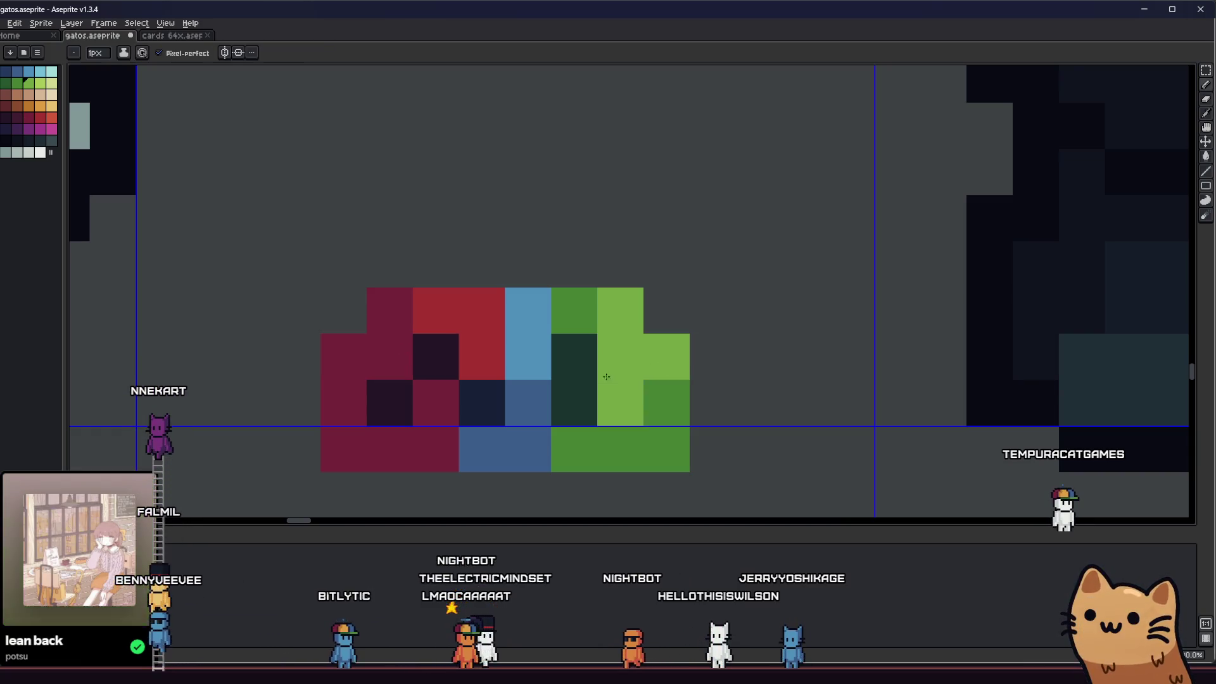
{"action": "left_click", "coordinate": [601, 386], "text": "alt"}
{"action": "left_click", "coordinate": [596, 366]}
Paint a dark pixel in the red section and marquee the piece's left-edge strip
{"action": "left_click", "coordinate": [389, 402], "text": "alt"}
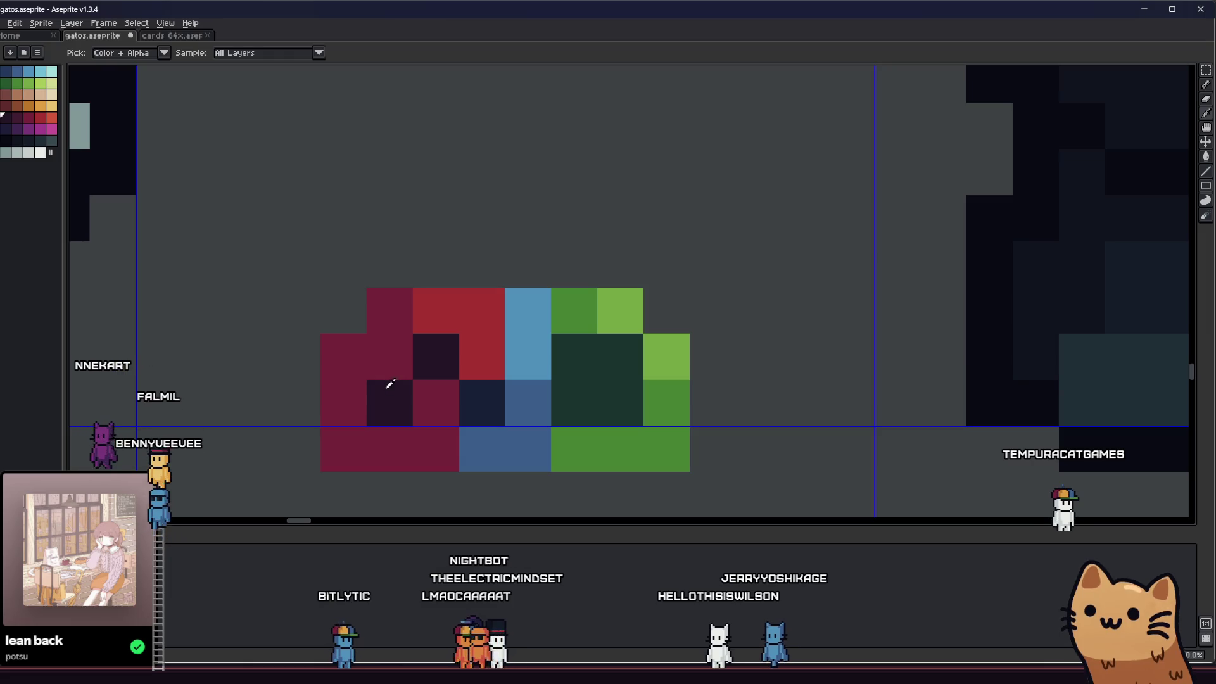
{"action": "left_click", "coordinate": [390, 356]}
{"action": "key", "text": "m"}
{"action": "mouse_move", "coordinate": [353, 289]}
{"action": "left_mouse_down"}
{"action": "mouse_move", "coordinate": [380, 494]}
{"action": "mouse_move", "coordinate": [402, 489]}
{"action": "left_mouse_up"}
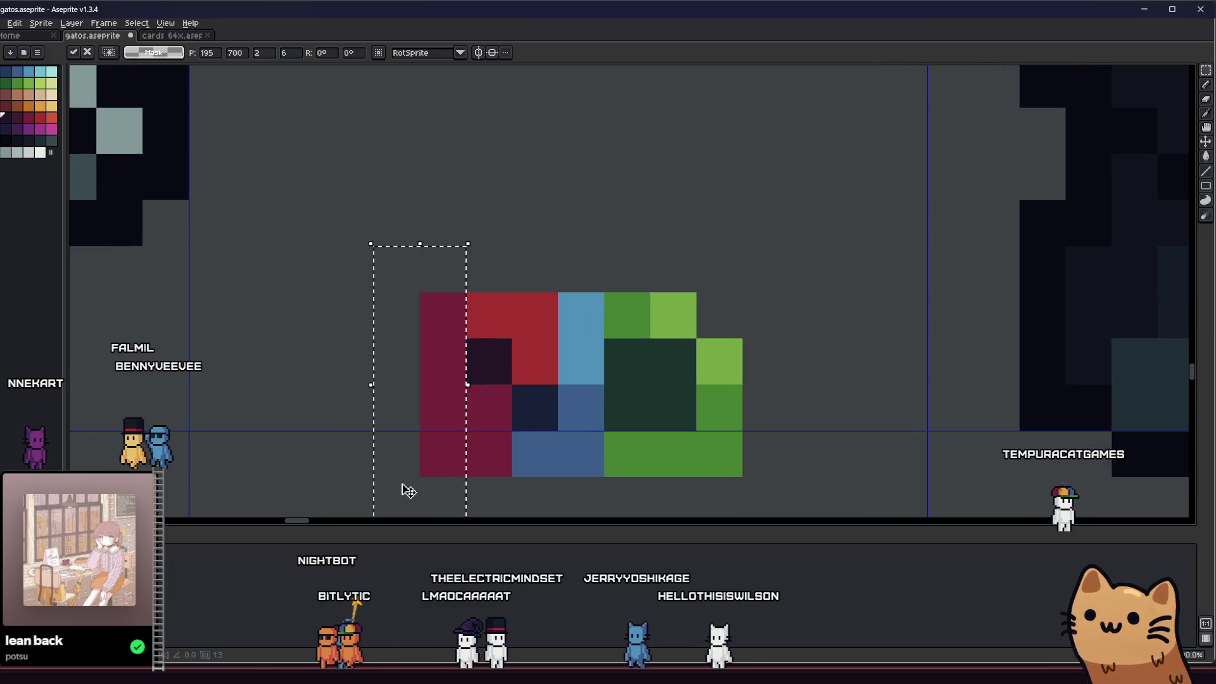
{"action": "scroll", "coordinate": [582, 437], "scroll_direction": "down", "scroll_amount": 5}
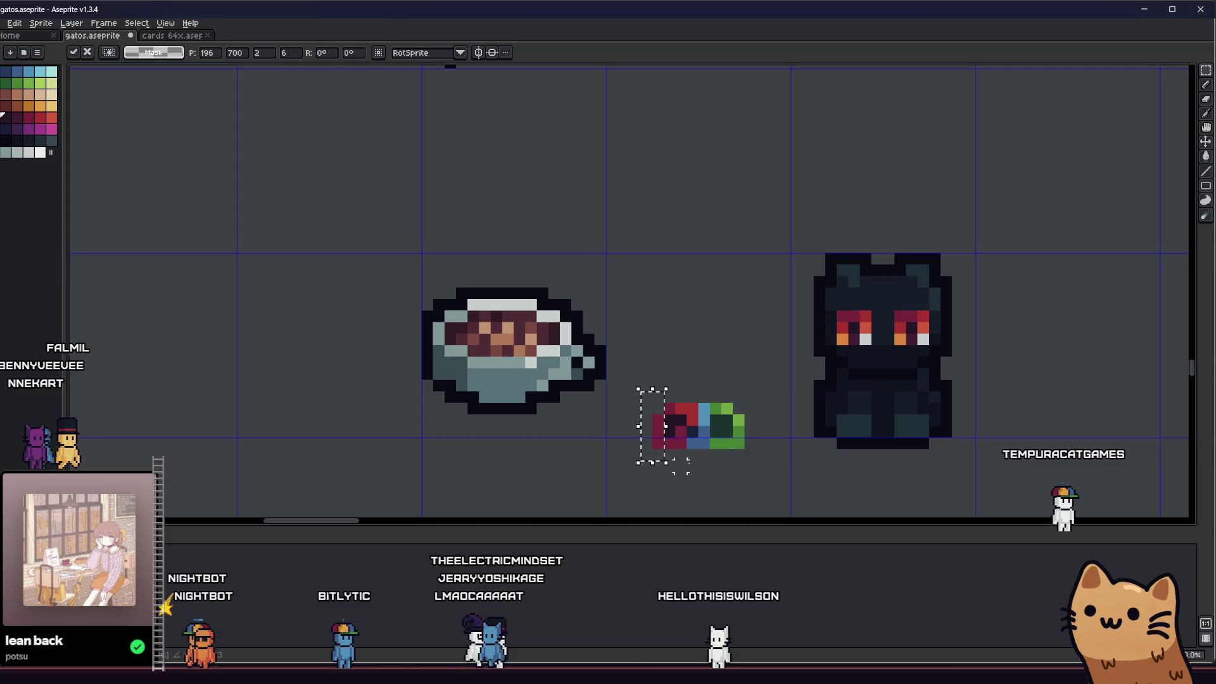
{"action": "left_click_drag", "start_coordinate": [647, 428], "coordinate": [534, 462]}
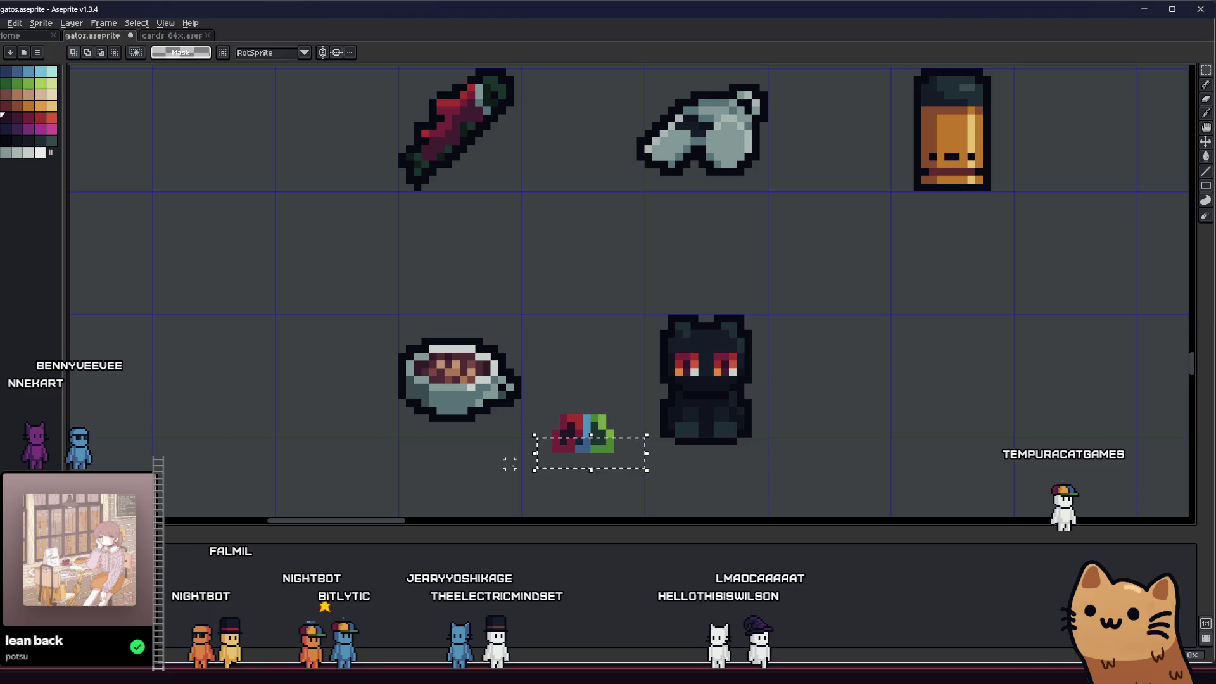
Move the tricolour piece onto the cat's body and commit it there
{"action": "key", "text": "ctrl+d"}
{"action": "scroll", "coordinate": [558, 437], "scroll_direction": "up", "scroll_amount": 2}
{"action": "mouse_move", "coordinate": [605, 453]}
{"action": "left_mouse_down"}
{"action": "mouse_move", "coordinate": [664, 428]}
{"action": "mouse_move", "coordinate": [852, 404]}
{"action": "mouse_move", "coordinate": [859, 419]}
{"action": "left_mouse_up"}
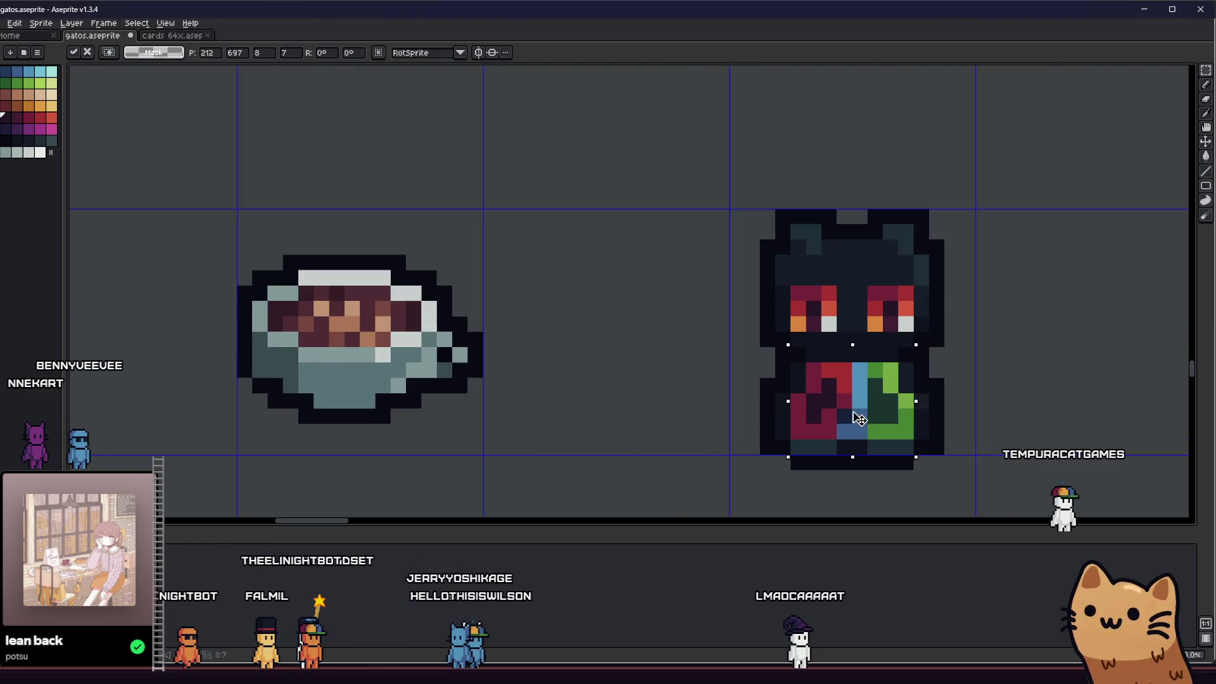
{"action": "key", "text": "Return"}
Choose a dark palette colour and pan out to the LT/RT/LB/RB button sprites
{"action": "scroll", "coordinate": [800, 422], "scroll_direction": "up", "scroll_amount": 3}
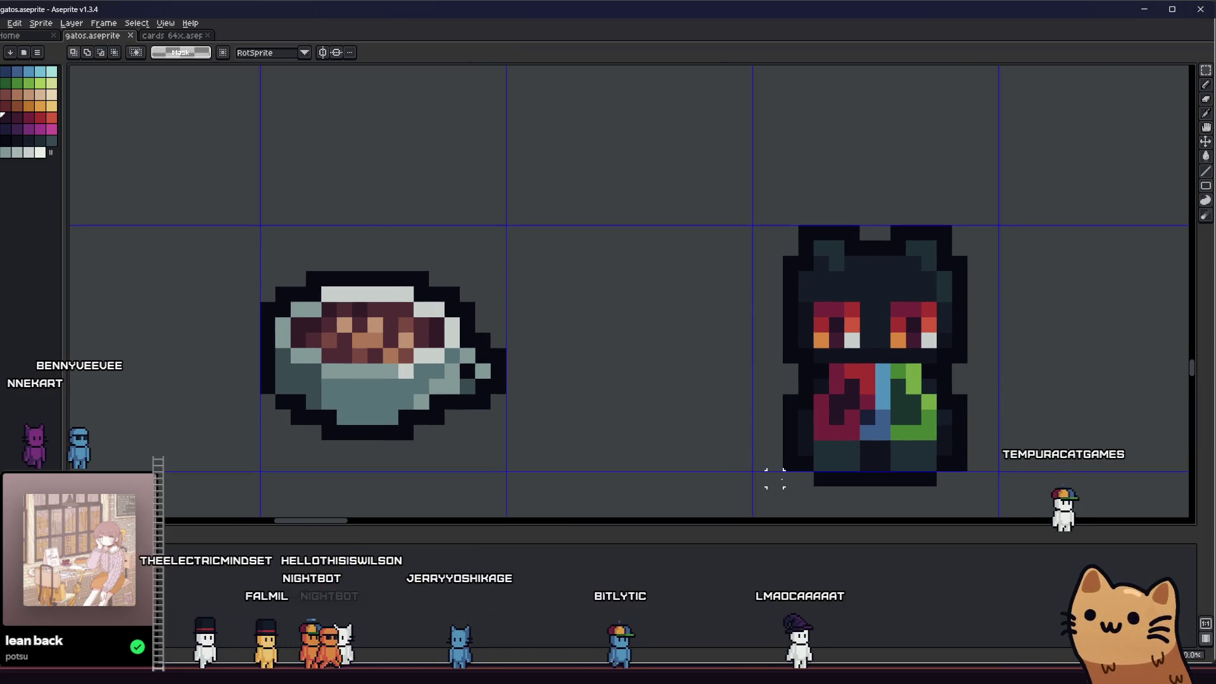
{"action": "left_click", "coordinate": [1058, 365], "text": "alt"}
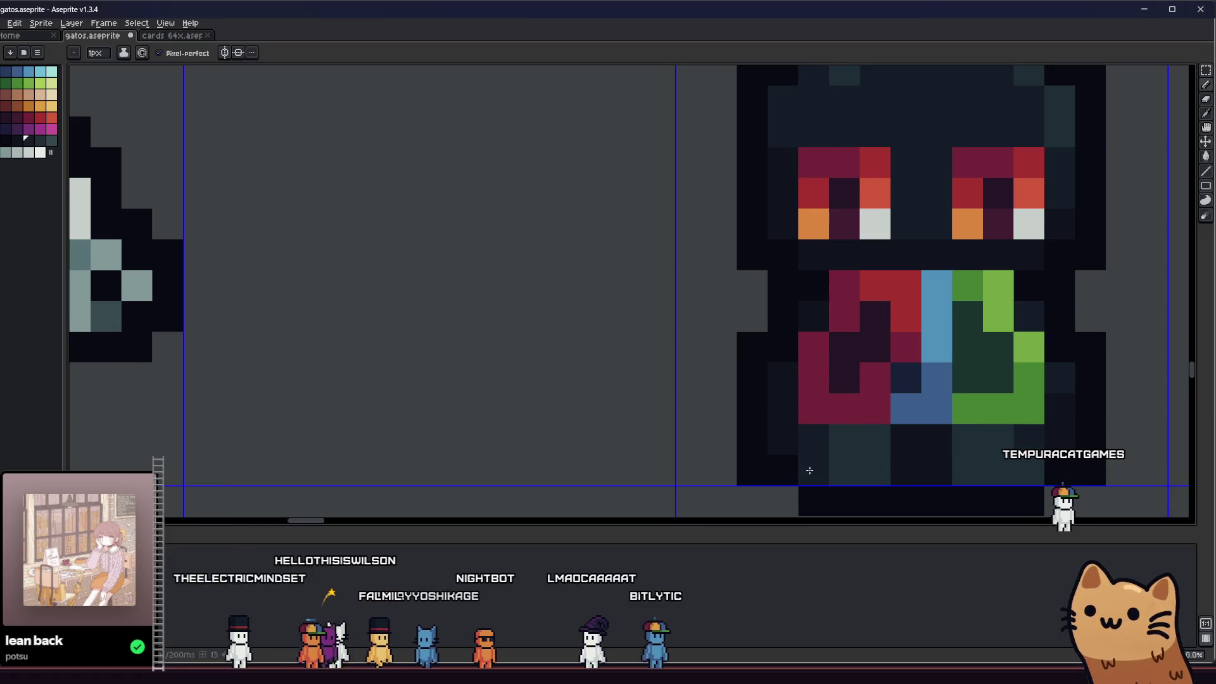
{"action": "scroll", "coordinate": [1023, 468], "scroll_direction": "down", "scroll_amount": 5}
{"action": "mouse_move", "coordinate": [1023, 468]}
{"action": "left_mouse_down"}
{"action": "mouse_move", "coordinate": [868, 488]}
{"action": "mouse_move", "coordinate": [719, 484]}
{"action": "left_mouse_up"}
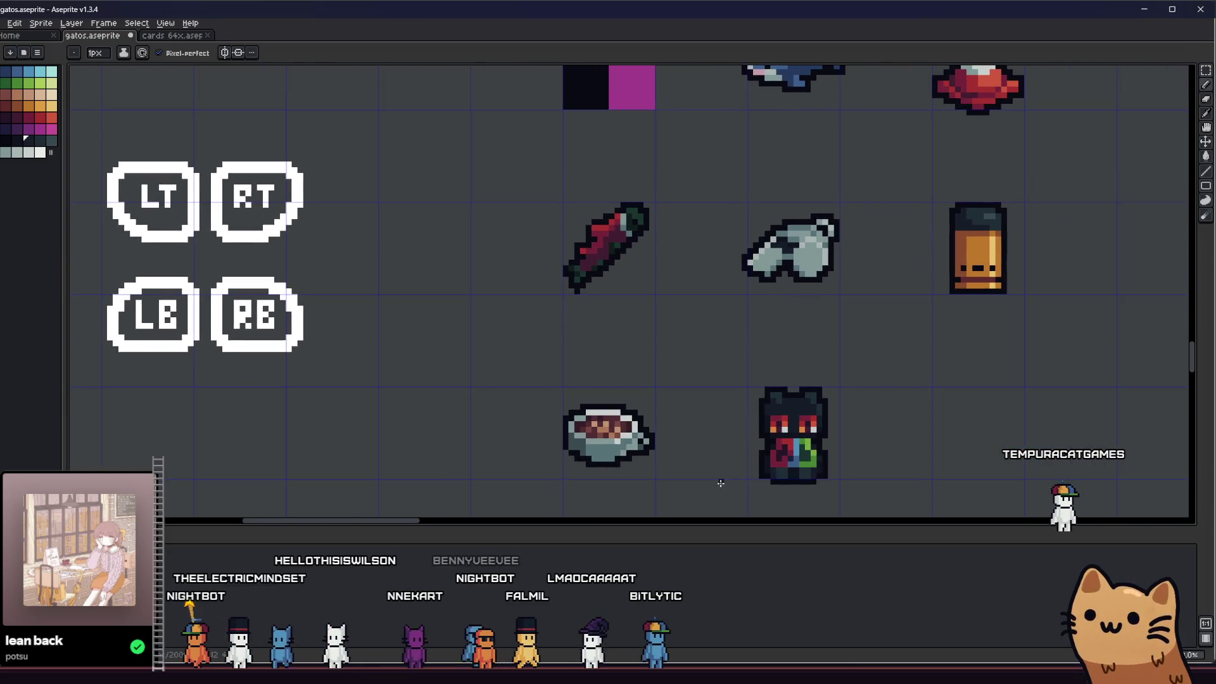
{"action": "scroll", "coordinate": [748, 465], "scroll_direction": "down", "scroll_amount": 1}
{"action": "scroll", "coordinate": [782, 497], "scroll_direction": "up", "scroll_amount": 5}
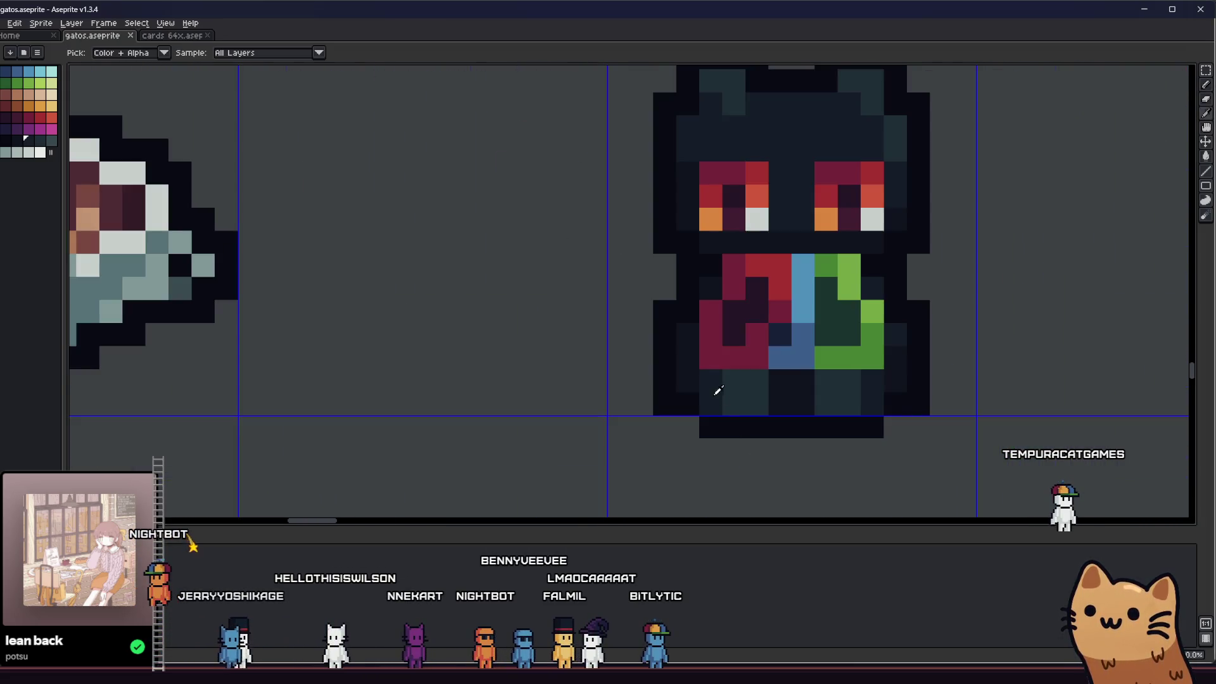
{"action": "scroll", "coordinate": [691, 360], "scroll_direction": "down", "scroll_amount": 1}
Zoom and pan around the sprite sheet to inspect the finished cat sprite
{"action": "scroll", "coordinate": [684, 408], "scroll_direction": "down", "scroll_amount": 2}
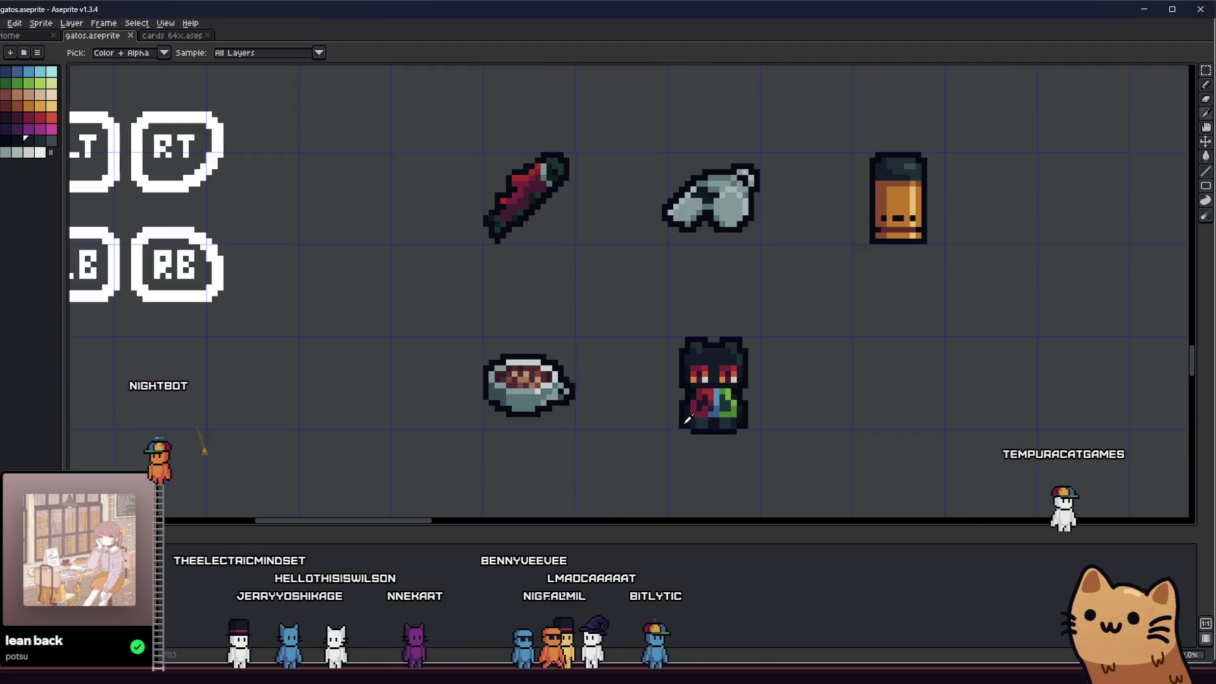
{"action": "left_click_drag", "start_coordinate": [653, 425], "coordinate": [601, 428]}
{"action": "scroll", "coordinate": [540, 393], "scroll_direction": "up", "scroll_amount": 1}
{"action": "left_click_drag", "start_coordinate": [540, 394], "coordinate": [466, 387]}
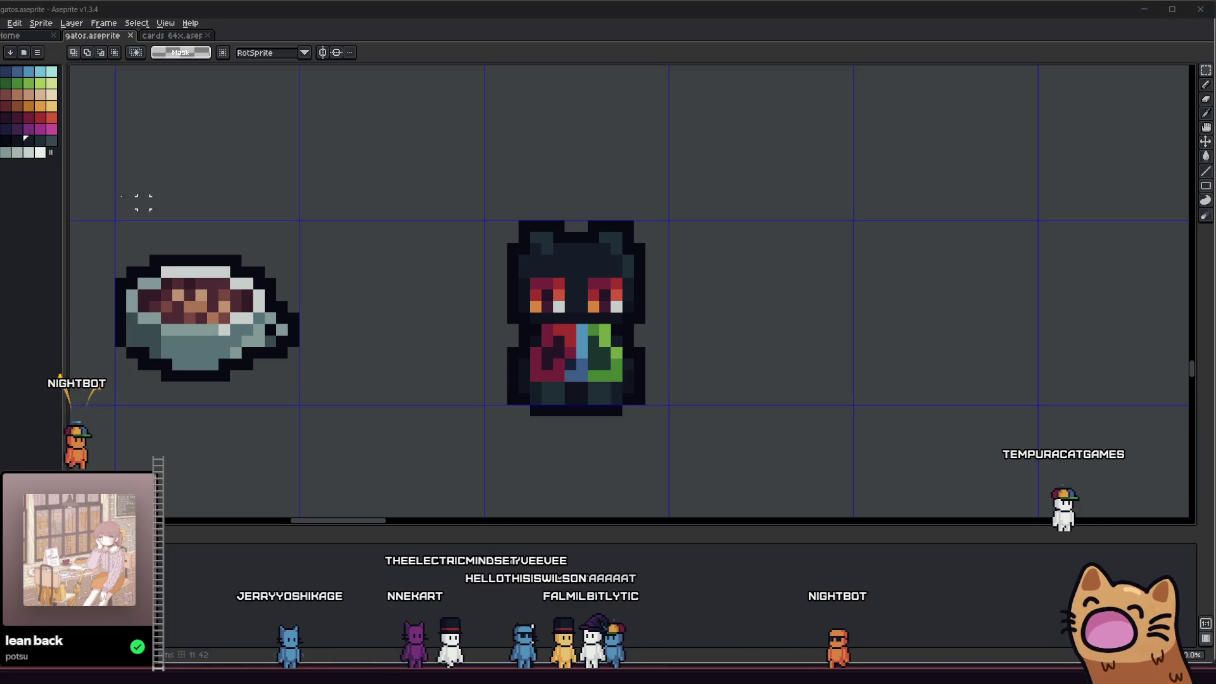
{"action": "left_click_drag", "start_coordinate": [361, 188], "coordinate": [434, 207]}
{"action": "scroll", "coordinate": [456, 264], "scroll_direction": "up", "scroll_amount": 2}
{"action": "scroll", "coordinate": [448, 263], "scroll_direction": "down", "scroll_amount": 1}
{"action": "mouse_move", "coordinate": [448, 263]}
{"action": "left_mouse_down"}
{"action": "mouse_move", "coordinate": [459, 195]}
{"action": "mouse_move", "coordinate": [657, 225]}
{"action": "mouse_move", "coordinate": [828, 209]}
{"action": "mouse_move", "coordinate": [617, 190]}
{"action": "left_mouse_up"}
{"action": "scroll", "coordinate": [609, 213], "scroll_direction": "down", "scroll_amount": 3}
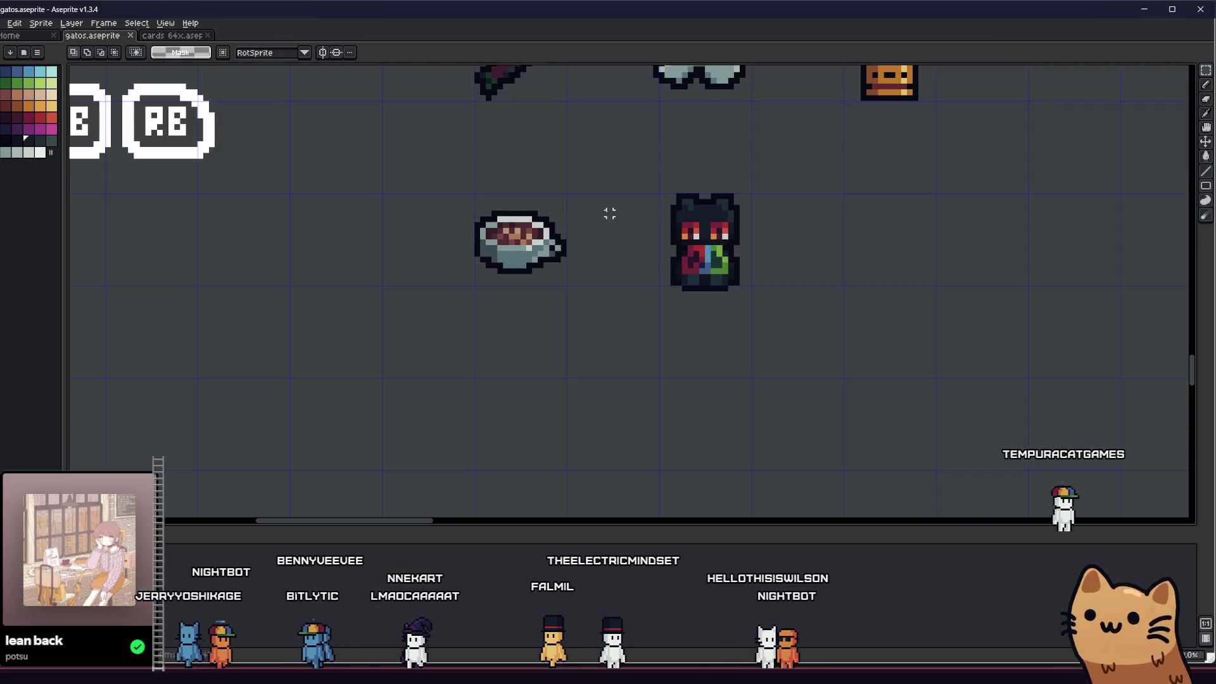
{"action": "left_click_drag", "start_coordinate": [805, 207], "coordinate": [920, 272]}
{"action": "scroll", "coordinate": [728, 304], "scroll_direction": "up", "scroll_amount": 5}
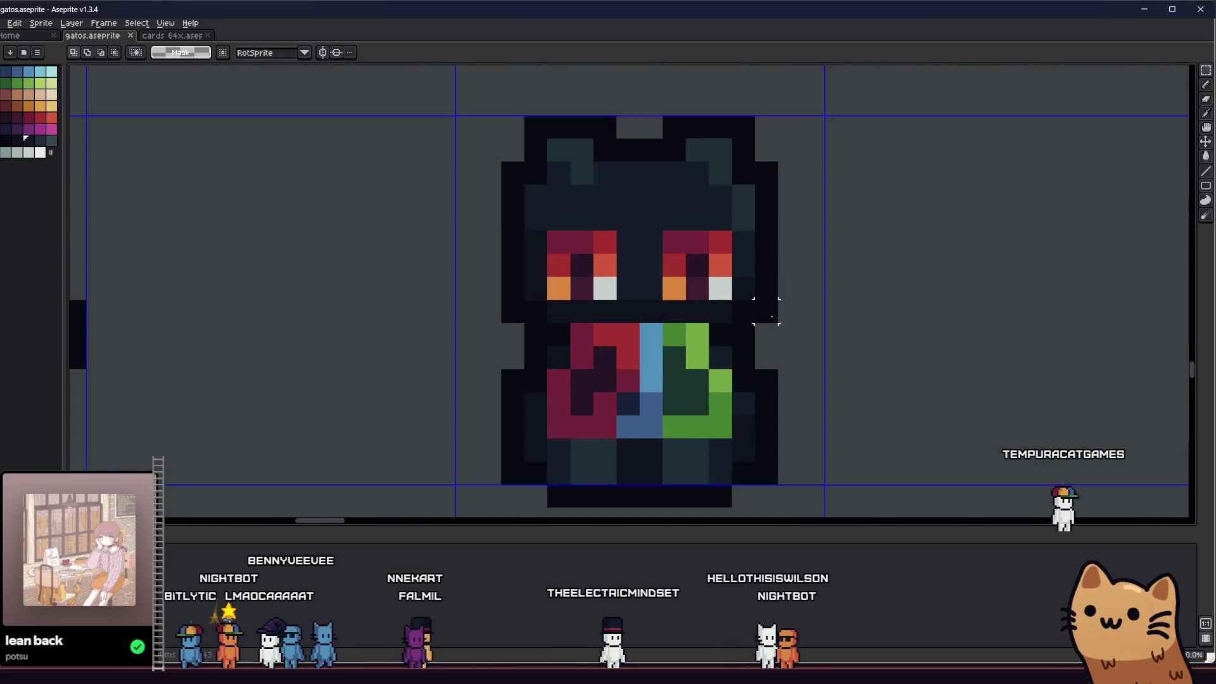
{"action": "scroll", "coordinate": [611, 311], "scroll_direction": "up", "scroll_amount": 2}
{"action": "left_click_drag", "start_coordinate": [611, 310], "coordinate": [683, 272]}
{"action": "scroll", "coordinate": [712, 275], "scroll_direction": "down", "scroll_amount": 3}
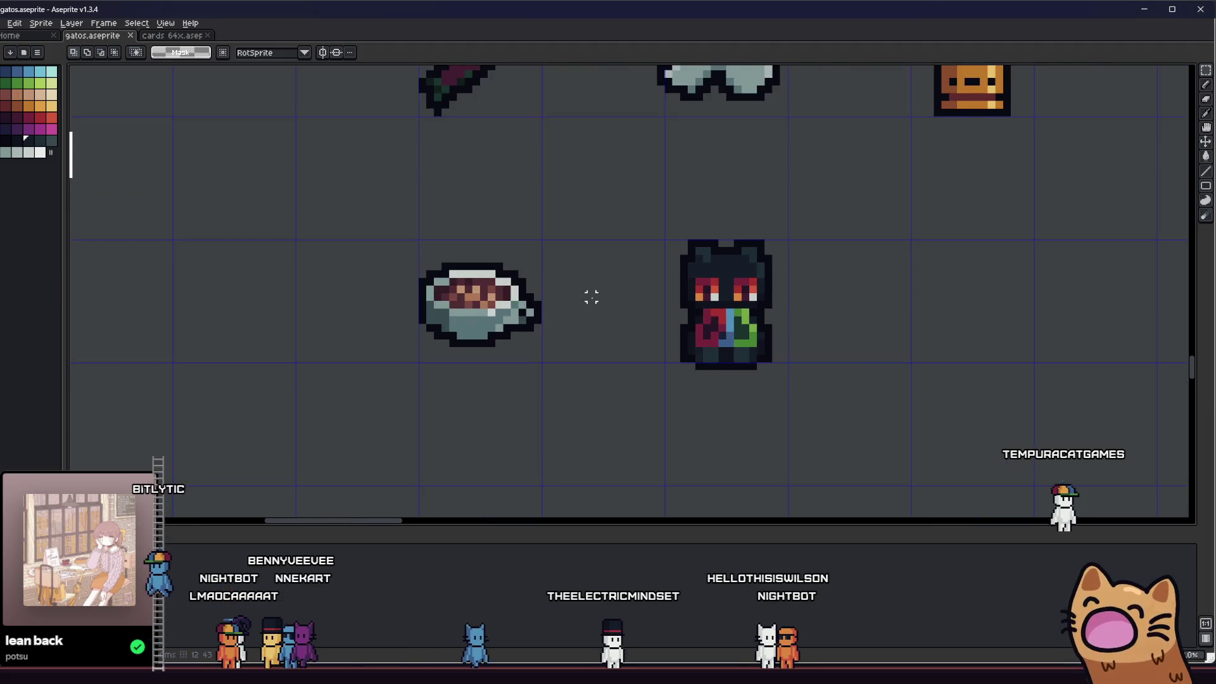
{"action": "mouse_move", "coordinate": [589, 294]}
{"action": "left_mouse_down"}
{"action": "mouse_move", "coordinate": [524, 326]}
{"action": "mouse_move", "coordinate": [571, 351]}
{"action": "mouse_move", "coordinate": [863, 361]}
{"action": "mouse_move", "coordinate": [671, 337]}
{"action": "left_mouse_up"}
{"action": "scroll", "coordinate": [755, 330], "scroll_direction": "up", "scroll_amount": 3}
{"action": "scroll", "coordinate": [617, 314], "scroll_direction": "down", "scroll_amount": 5}
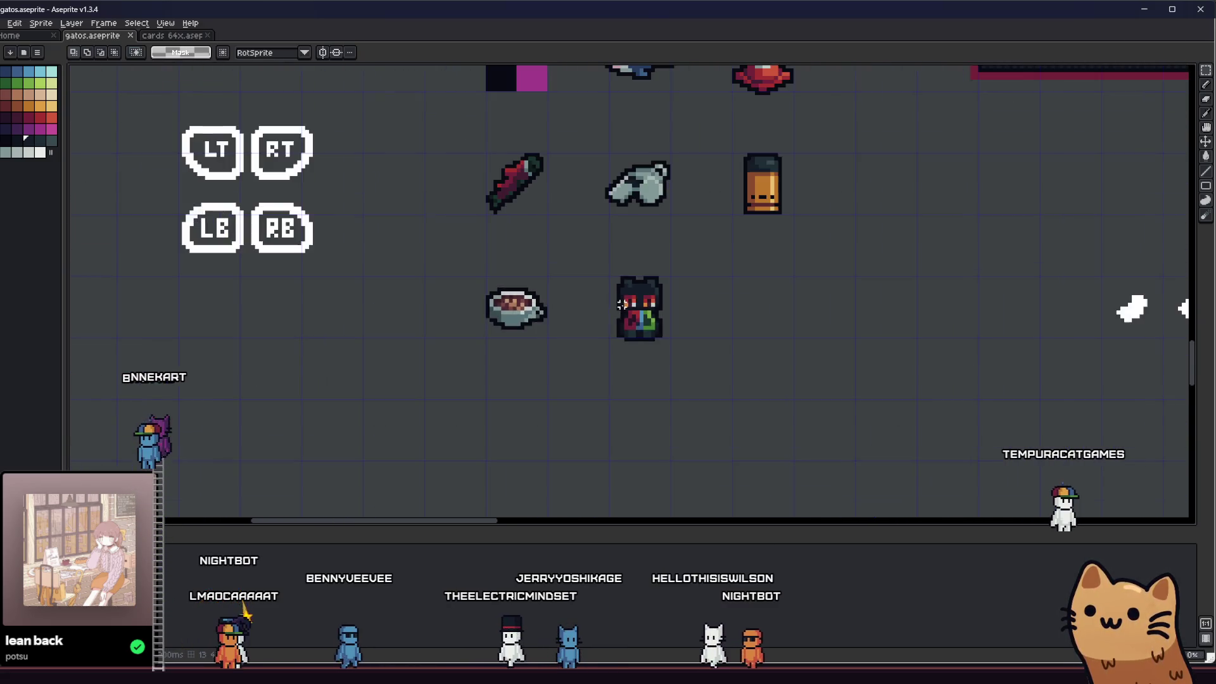
{"action": "scroll", "coordinate": [614, 321], "scroll_direction": "up", "scroll_amount": 2}
{"action": "scroll", "coordinate": [615, 320], "scroll_direction": "down", "scroll_amount": 2}
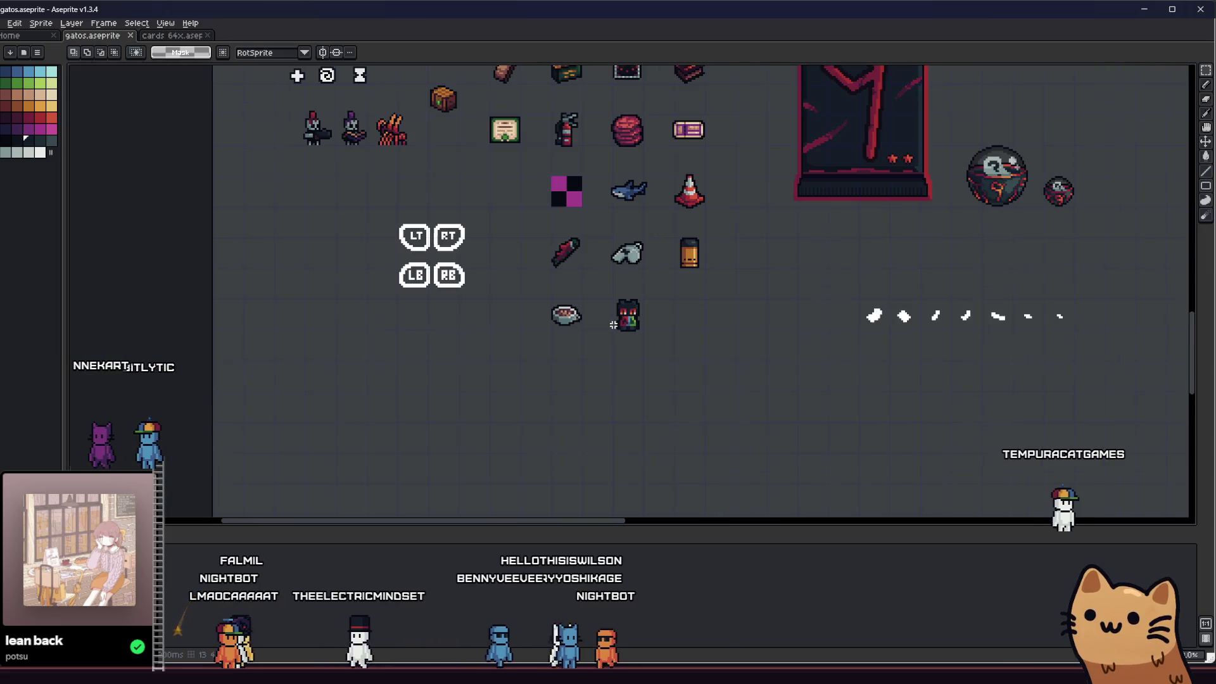
{"action": "left_click_drag", "start_coordinate": [590, 313], "coordinate": [577, 347]}
{"action": "scroll", "coordinate": [541, 397], "scroll_direction": "down", "scroll_amount": 2}
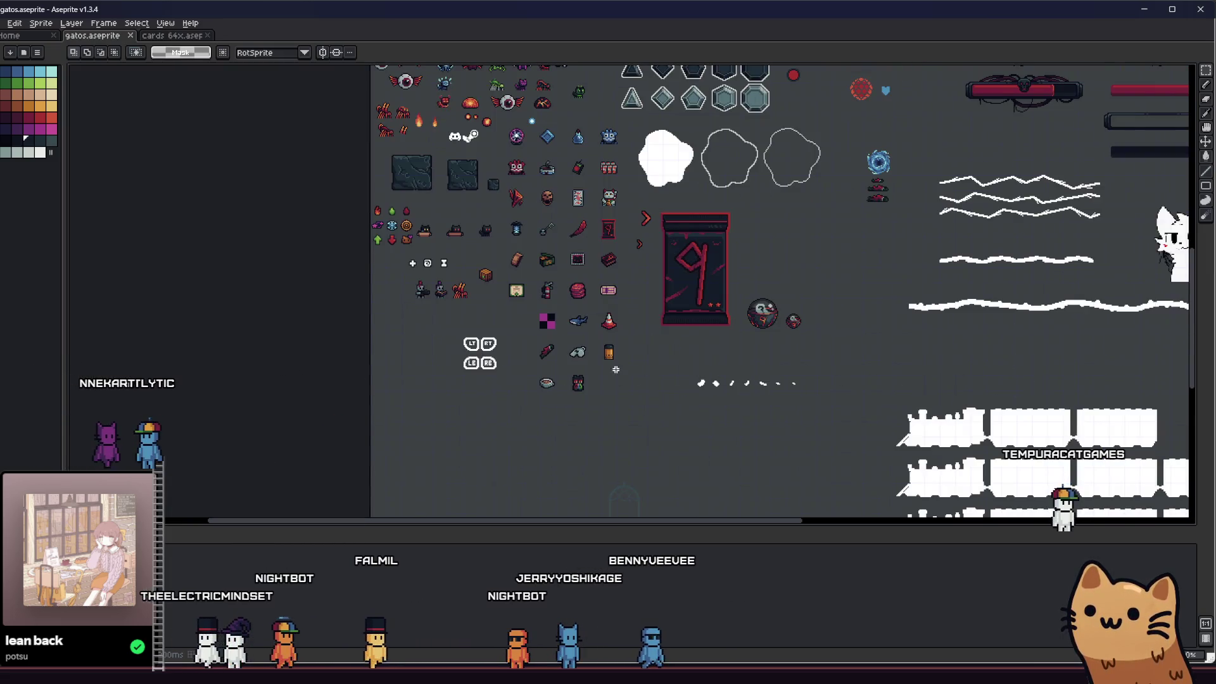
{"action": "scroll", "coordinate": [615, 369], "scroll_direction": "up", "scroll_amount": 3}
{"action": "scroll", "coordinate": [589, 396], "scroll_direction": "up", "scroll_amount": 3}
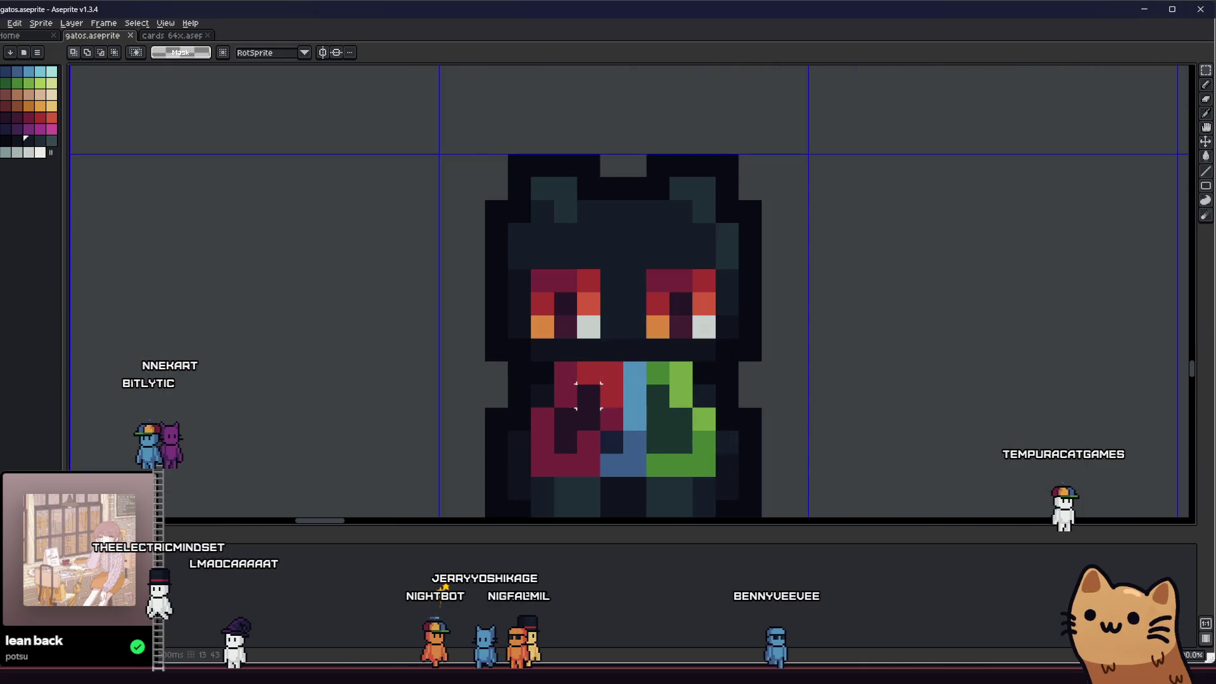
{"action": "scroll", "coordinate": [542, 350], "scroll_direction": "down", "scroll_amount": 5}
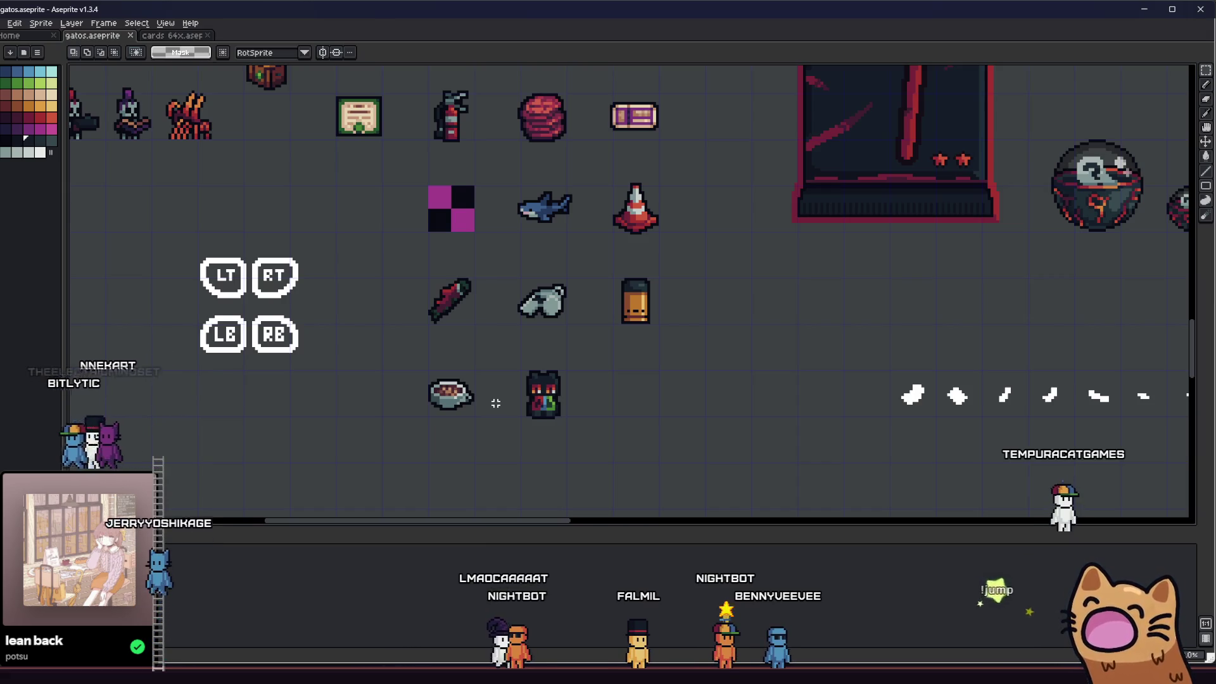
{"action": "scroll", "coordinate": [538, 330], "scroll_direction": "down", "scroll_amount": 1}
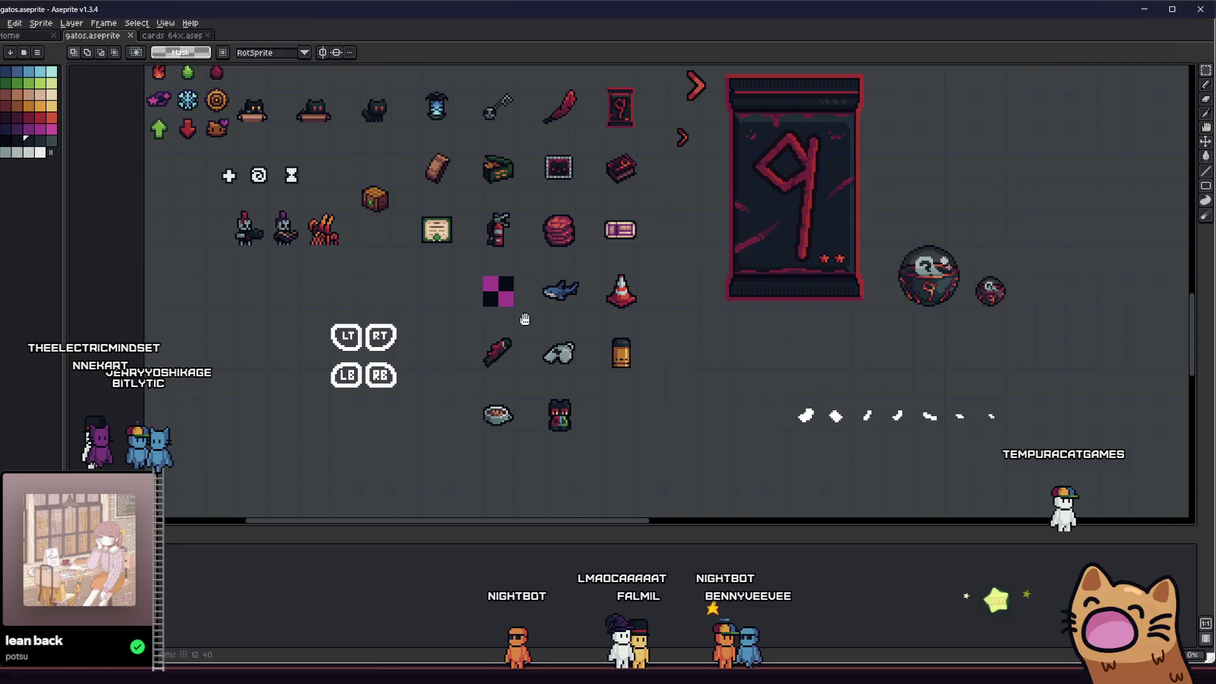
{"action": "scroll", "coordinate": [542, 294], "scroll_direction": "up", "scroll_amount": 2}
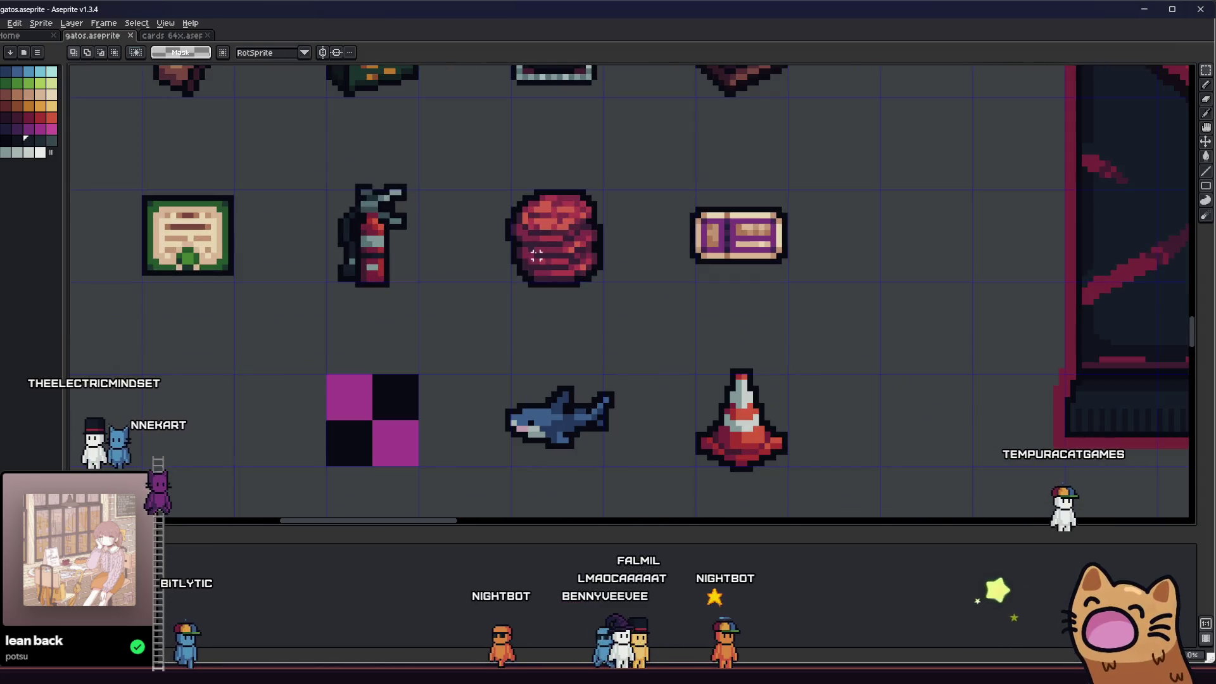
{"action": "scroll", "coordinate": [516, 280], "scroll_direction": "up", "scroll_amount": 1}
{"action": "scroll", "coordinate": [497, 244], "scroll_direction": "down", "scroll_amount": 1}
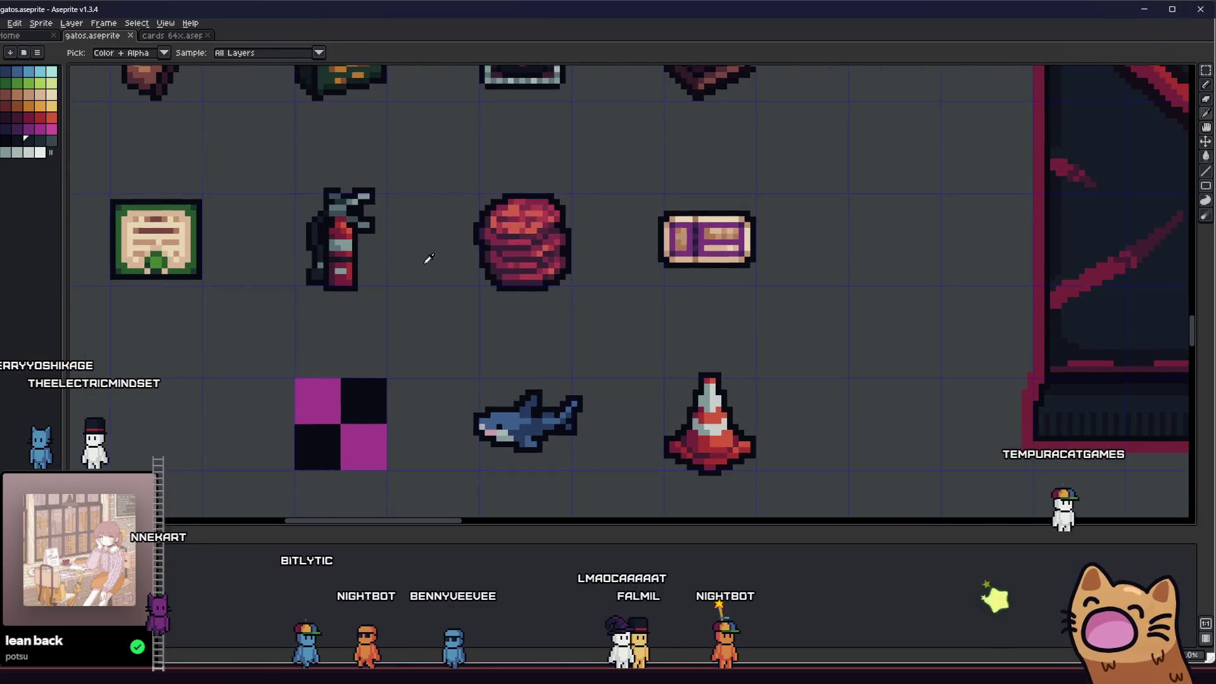
{"action": "scroll", "coordinate": [426, 260], "scroll_direction": "down", "scroll_amount": 3}
Draw a rectangular marquee around the cat sprite
{"action": "key", "text": "m"}
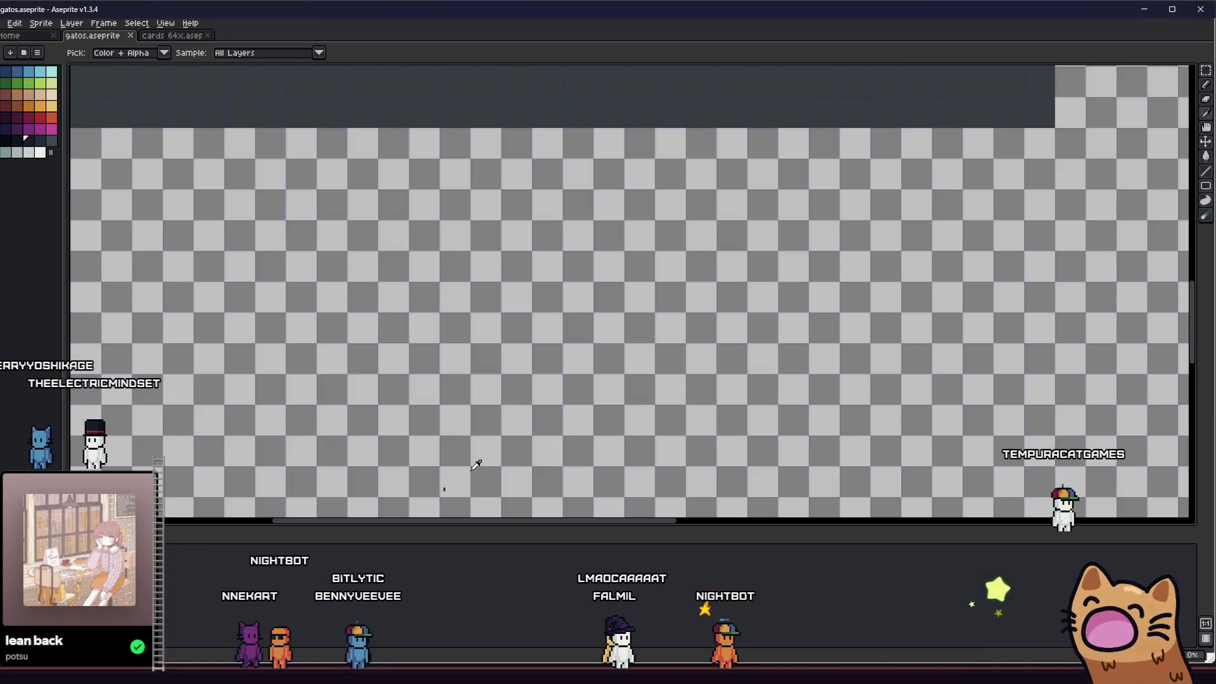
{"action": "scroll", "coordinate": [494, 437], "scroll_direction": "up", "scroll_amount": 2}
{"action": "mouse_move", "coordinate": [447, 376]}
{"action": "left_mouse_down"}
{"action": "mouse_move", "coordinate": [529, 462]}
{"action": "mouse_move", "coordinate": [590, 392]}
{"action": "left_mouse_up"}
In Obsidian, add a '### Propeller hat' card to the Bity board's items column
{"action": "key", "text": "alt+Tab"}
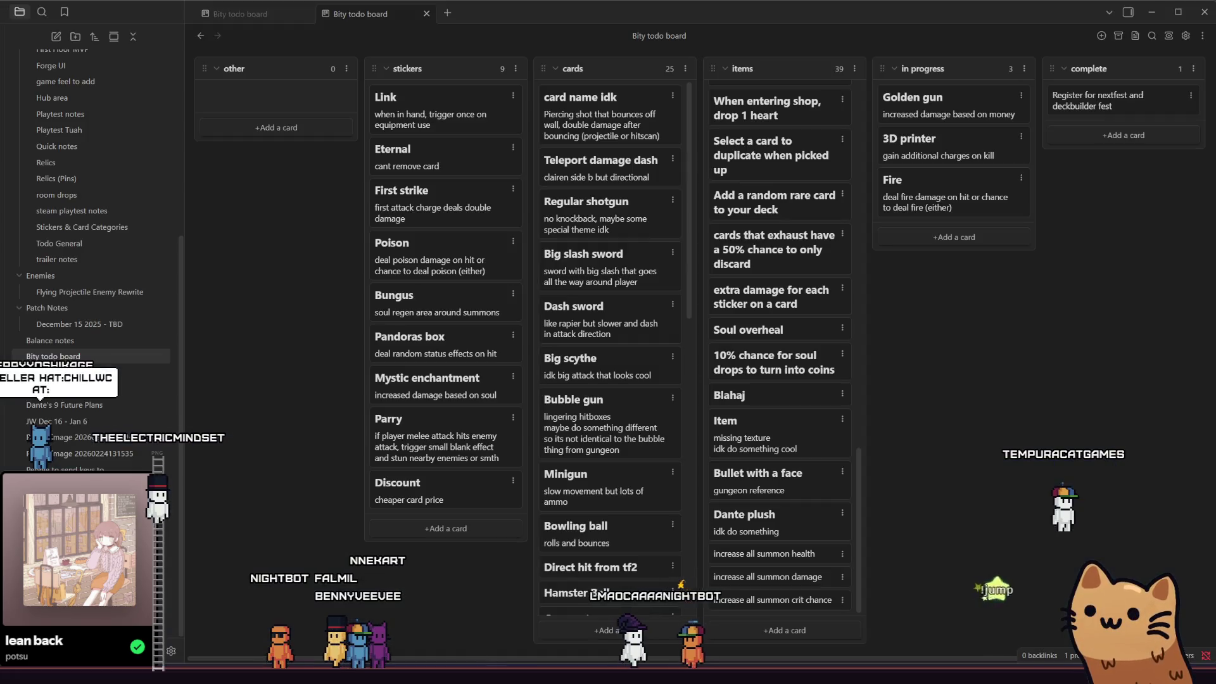
{"action": "scroll", "coordinate": [798, 481], "scroll_direction": "up", "scroll_amount": 15}
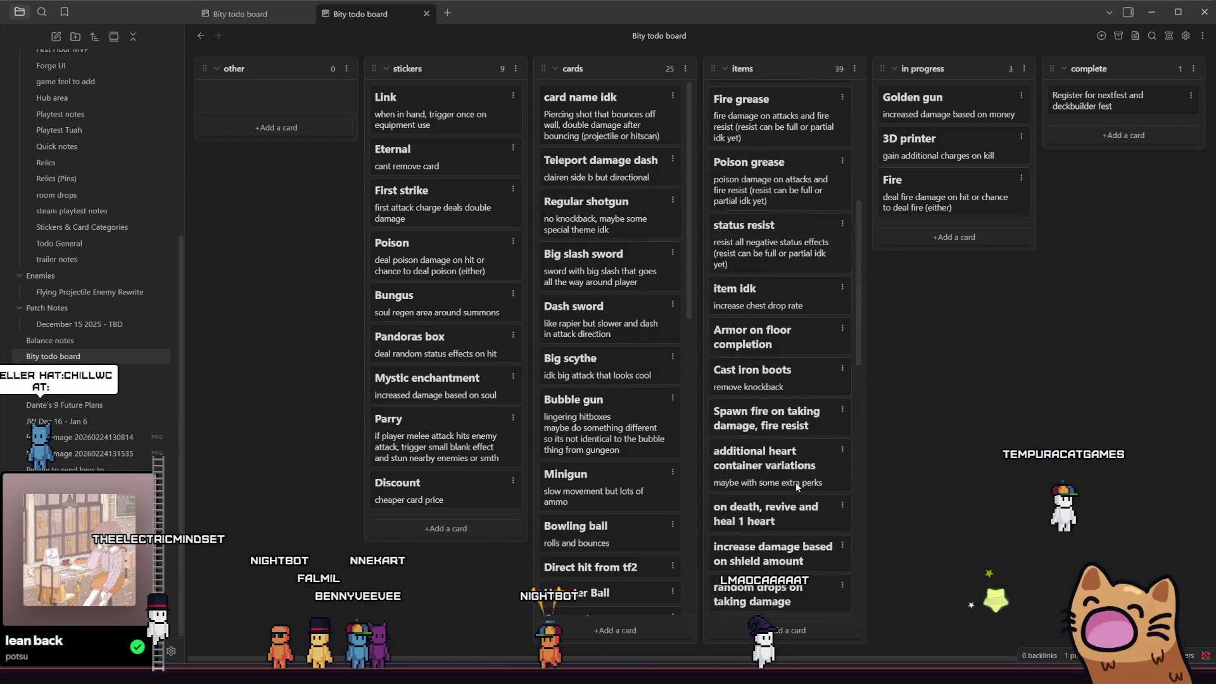
{"action": "left_click", "coordinate": [785, 630]}
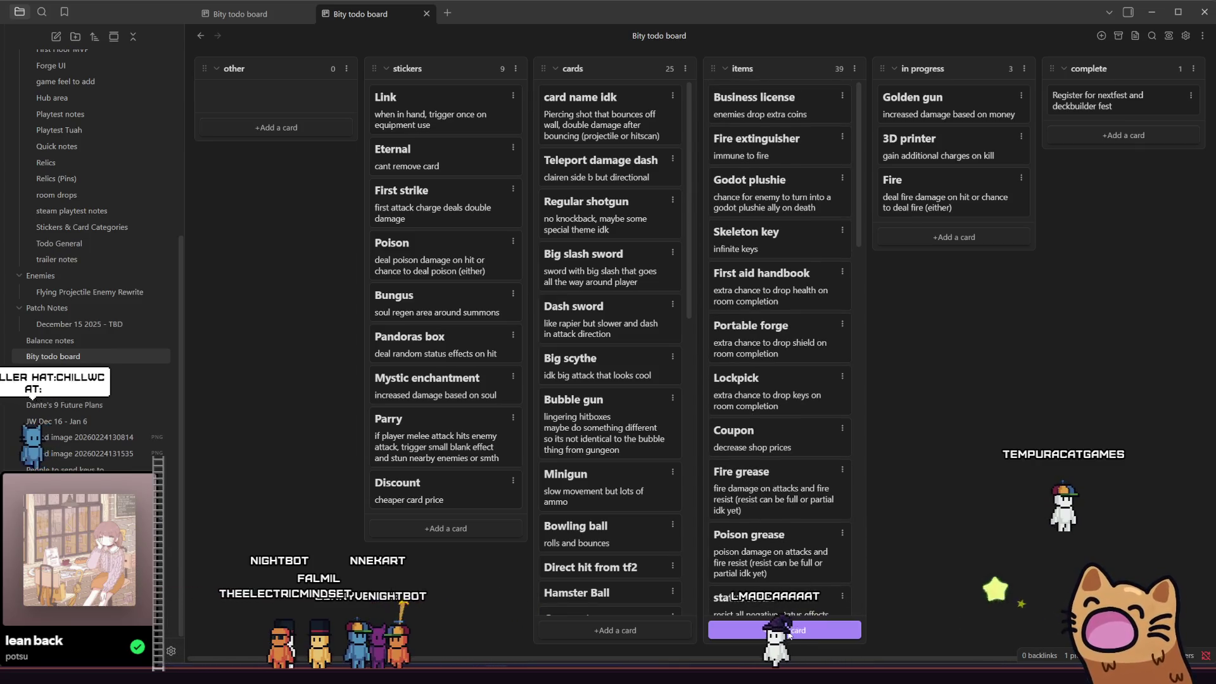
{"action": "scroll", "coordinate": [790, 458], "scroll_direction": "down", "scroll_amount": 5}
{"action": "scroll", "coordinate": [785, 467], "scroll_direction": "down", "scroll_amount": 5}
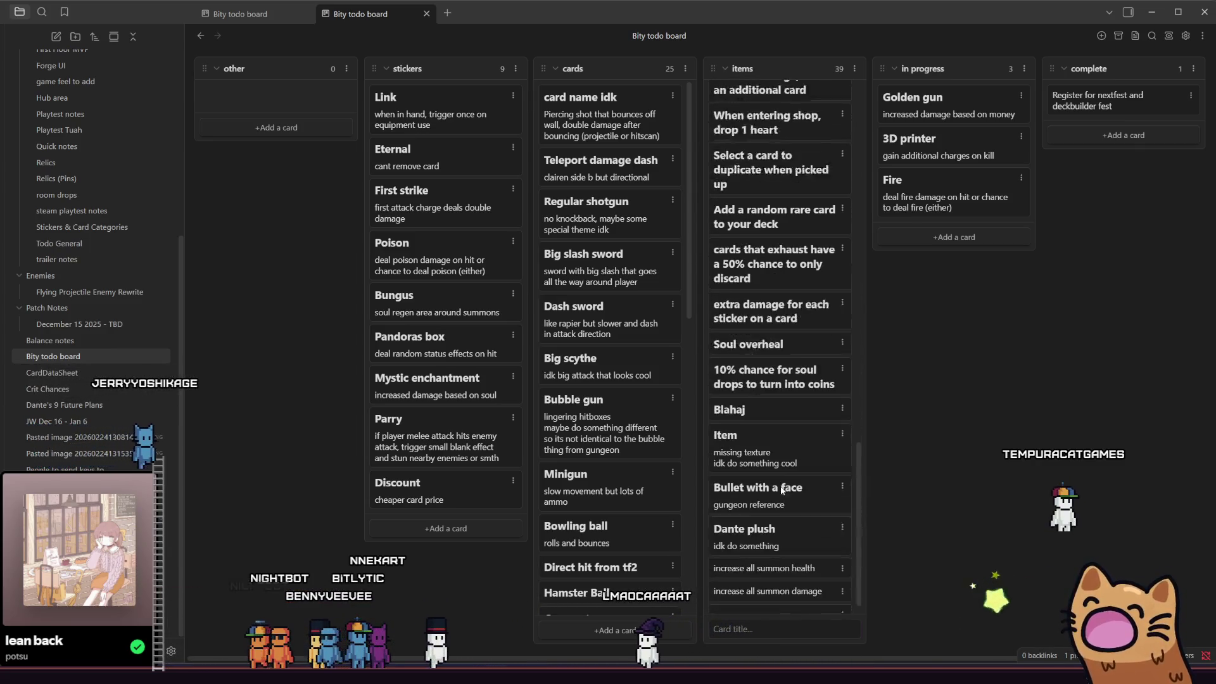
{"action": "type", "text": "###"}
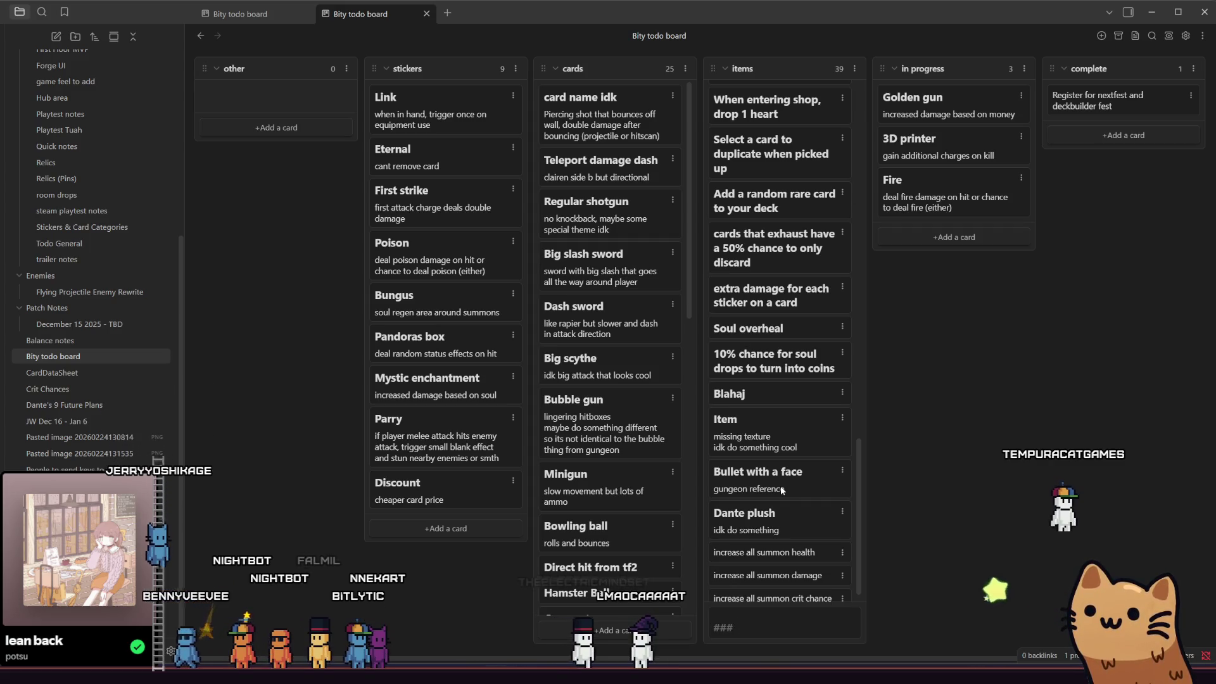
{"action": "type", "text": " Propeller"}
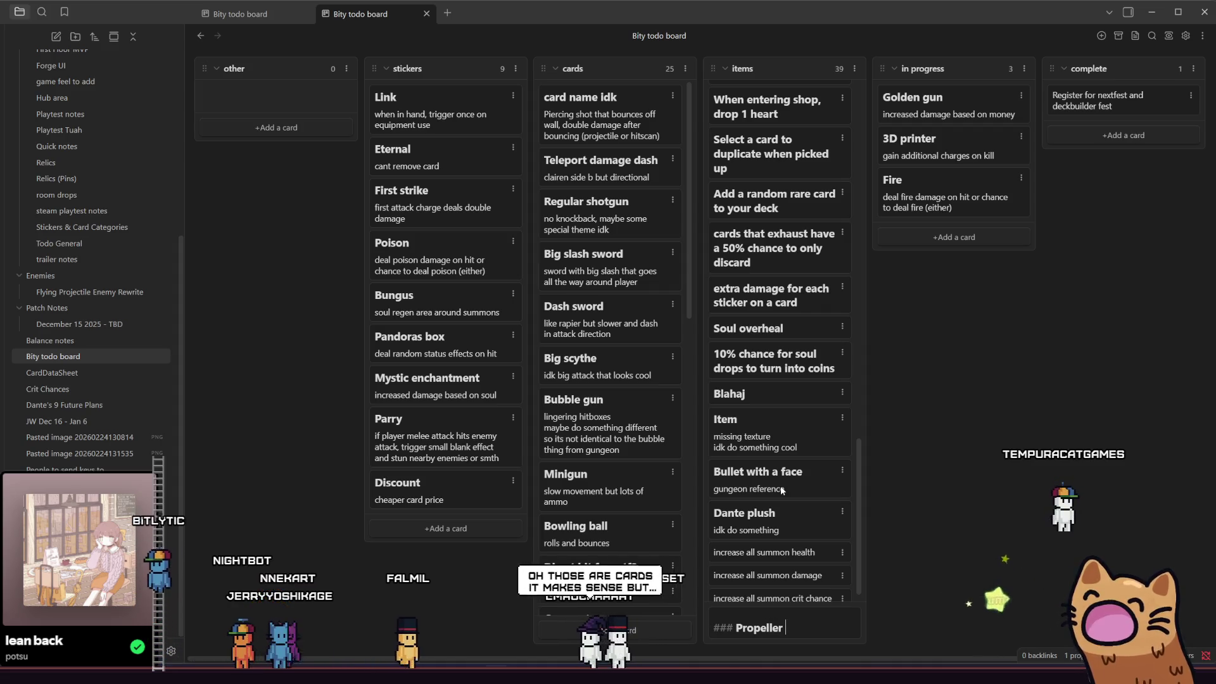
{"action": "type", "text": "ga"}
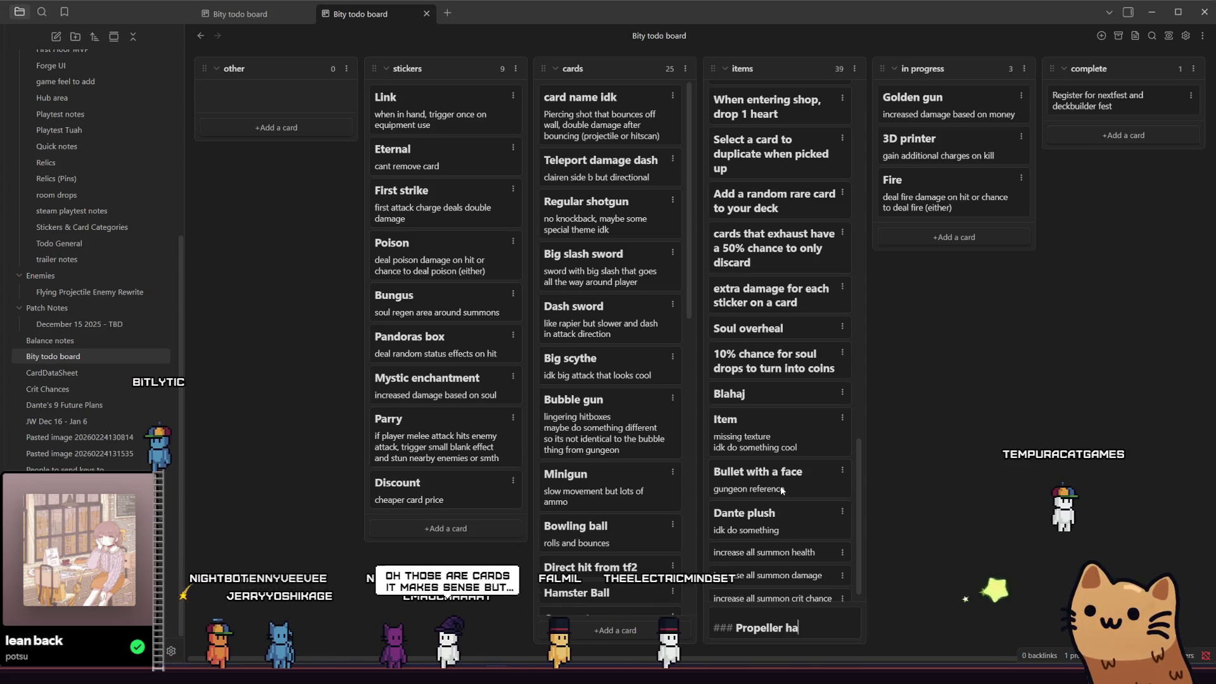
{"action": "type", "text": "t"}
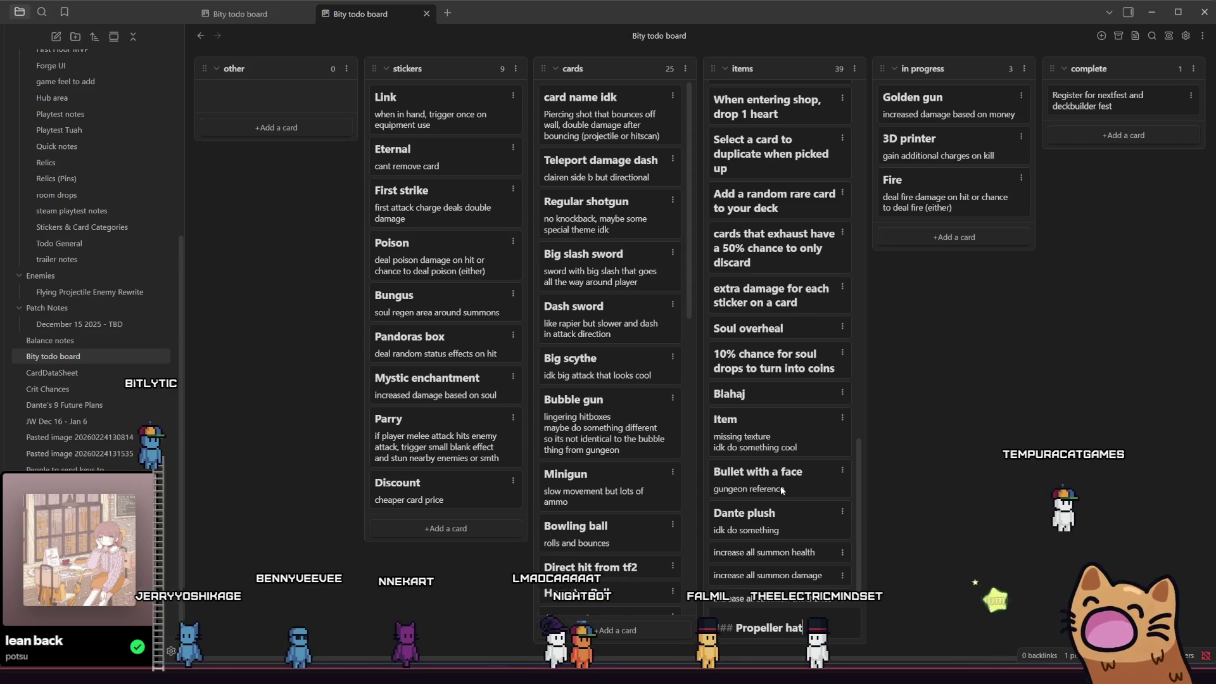
{"action": "key", "text": "Return"}
Switch back to Aseprite and zoom over the gatos.aseprite sheet around the cat
{"action": "key", "text": "alt+Tab"}
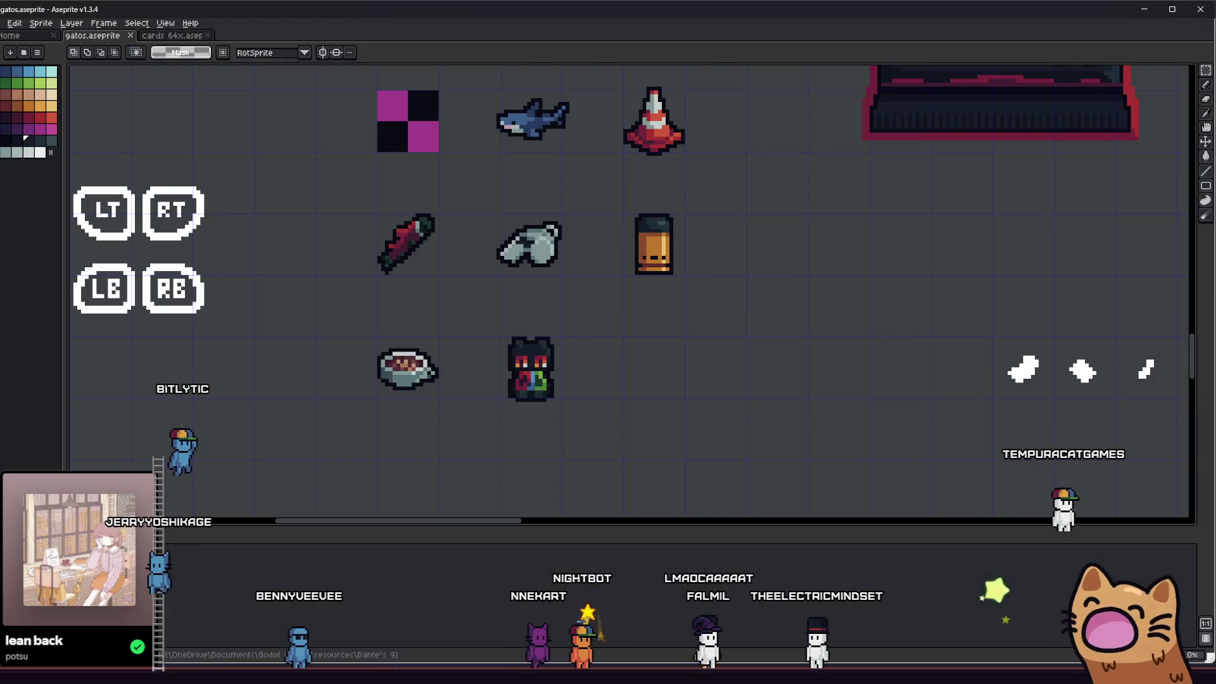
{"action": "scroll", "coordinate": [503, 448], "scroll_direction": "up", "scroll_amount": 4}
{"action": "scroll", "coordinate": [477, 366], "scroll_direction": "down", "scroll_amount": 4}
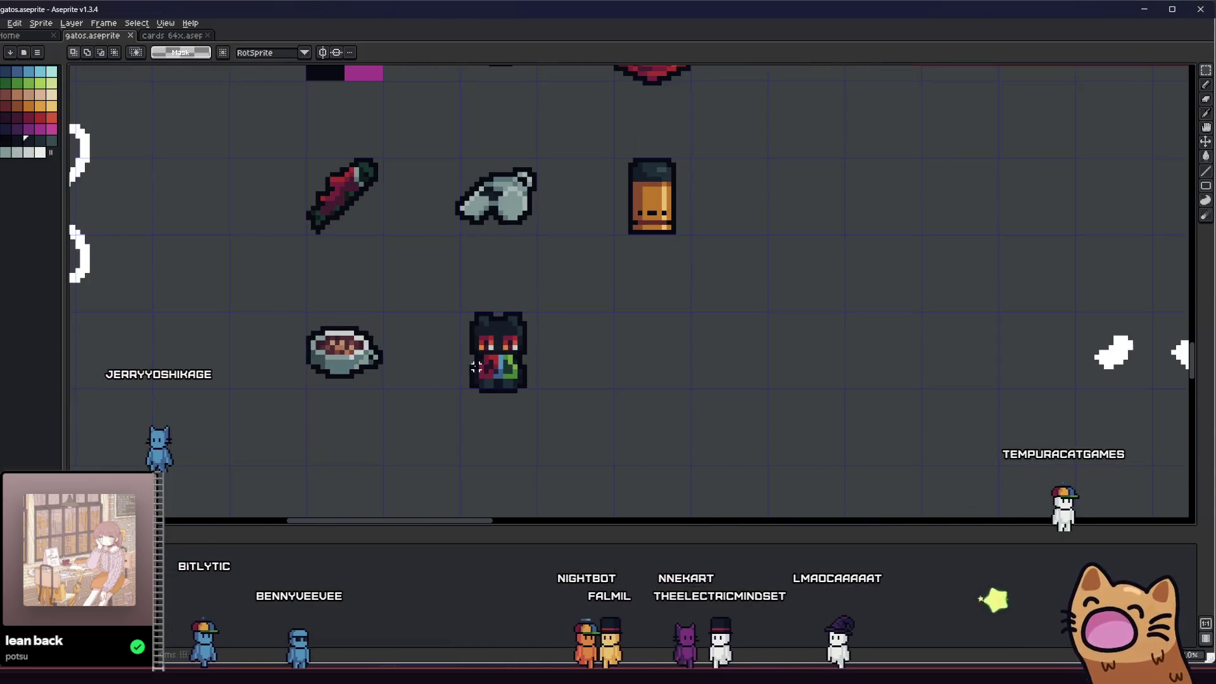
{"action": "scroll", "coordinate": [649, 361], "scroll_direction": "down", "scroll_amount": 2}
{"action": "scroll", "coordinate": [621, 394], "scroll_direction": "down", "scroll_amount": 1}
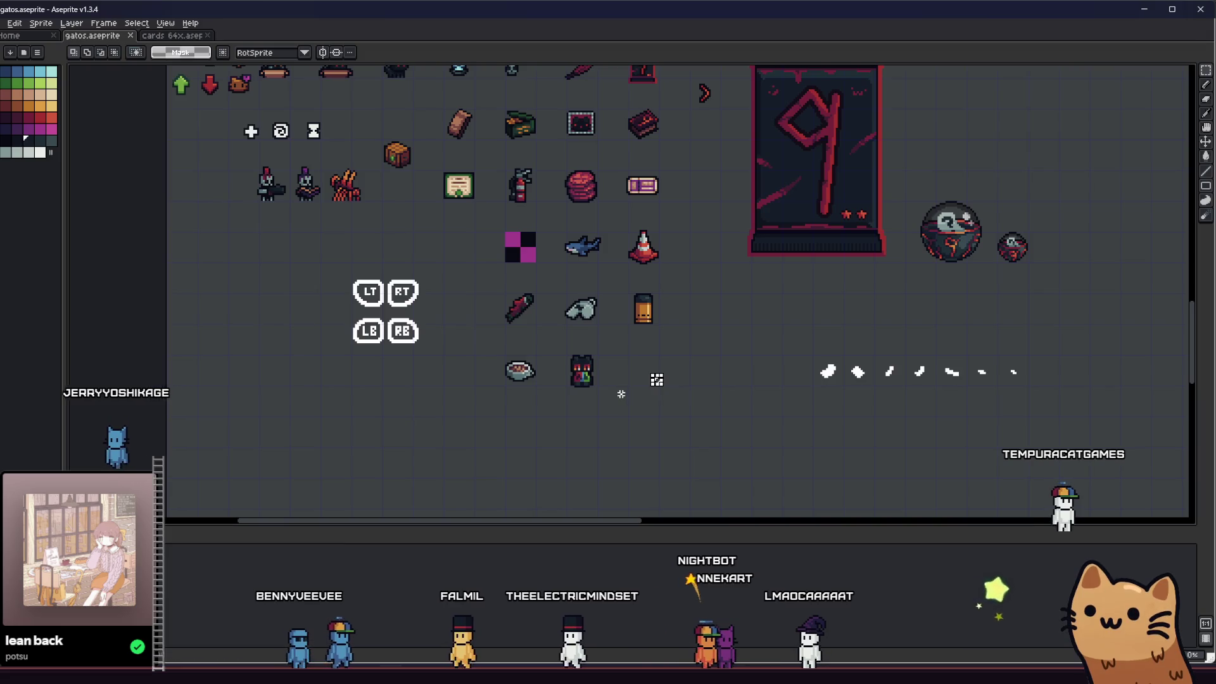
{"action": "scroll", "coordinate": [610, 399], "scroll_direction": "down", "scroll_amount": 1}
{"action": "scroll", "coordinate": [570, 392], "scroll_direction": "up", "scroll_amount": 3}
{"action": "scroll", "coordinate": [497, 401], "scroll_direction": "right", "scroll_amount": 3}
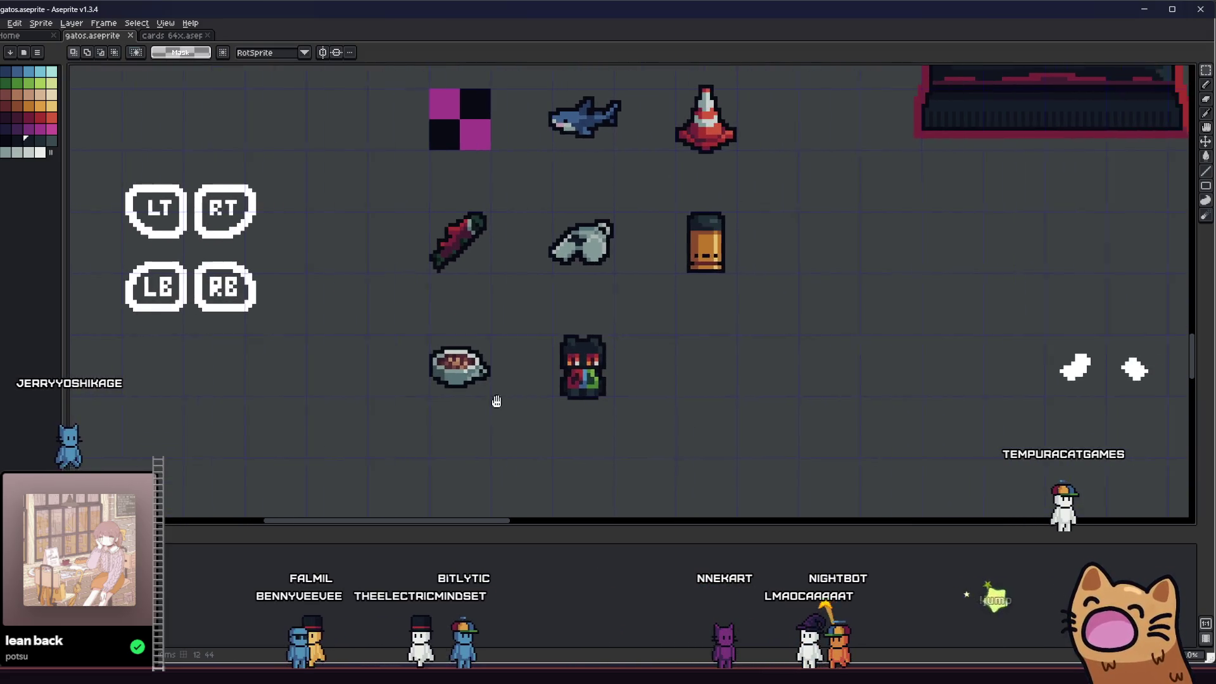